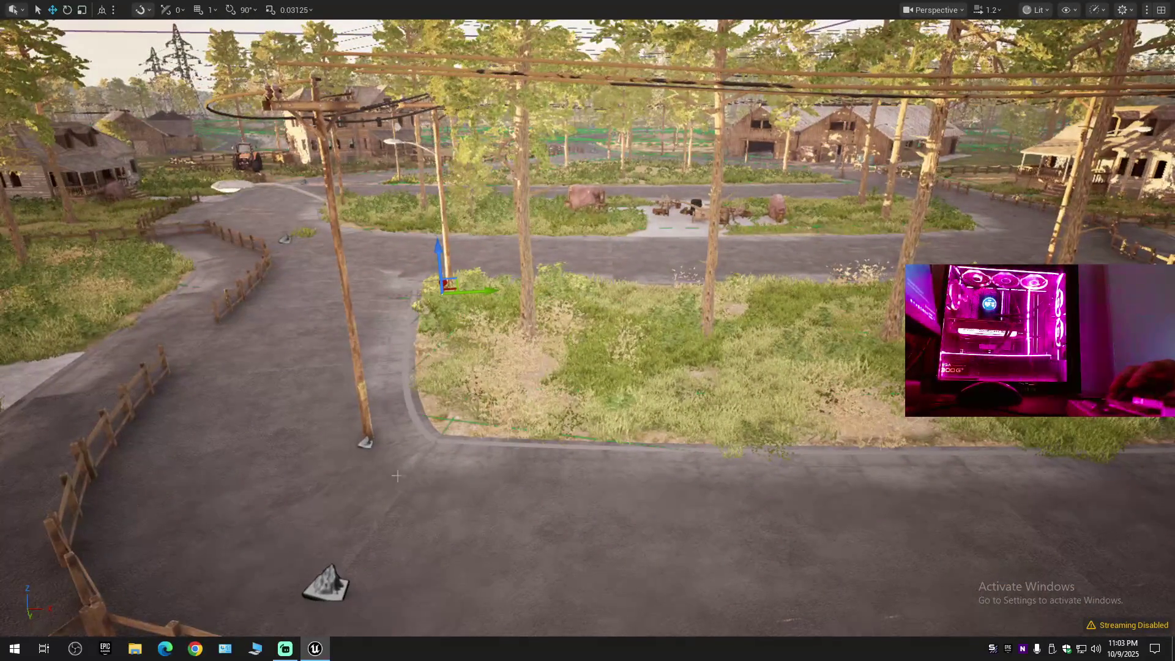
Slide the power pole by the grass island along the road using its X-axis arrow.
left_click(364, 443)
mouse_move(348, 451)
left_mouse_down()
mouse_move(486, 462)
mouse_move(555, 524)
mouse_move(521, 497)
mouse_move(460, 488)
left_mouse_up()
left_click_drag(540, 505, 434, 481)
left_click(596, 471)
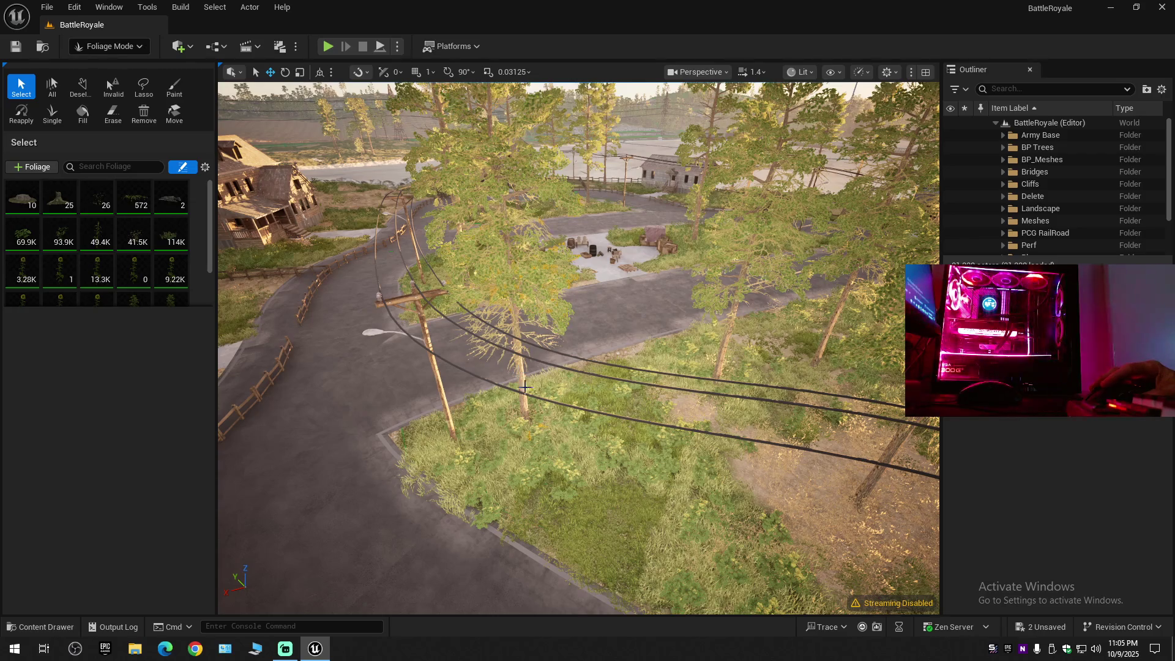
Shift two pine trees in the roadside clearing slightly to the right.
left_click(483, 439)
left_click_drag(488, 437, 561, 391)
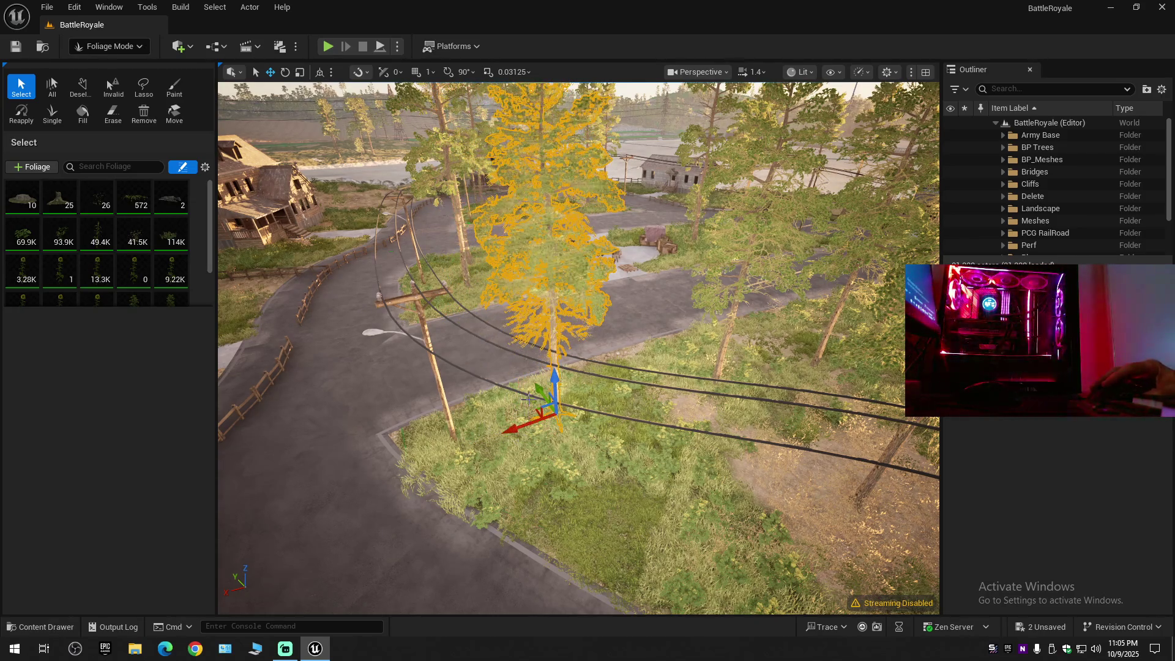
scroll(562, 390, "down", 5)
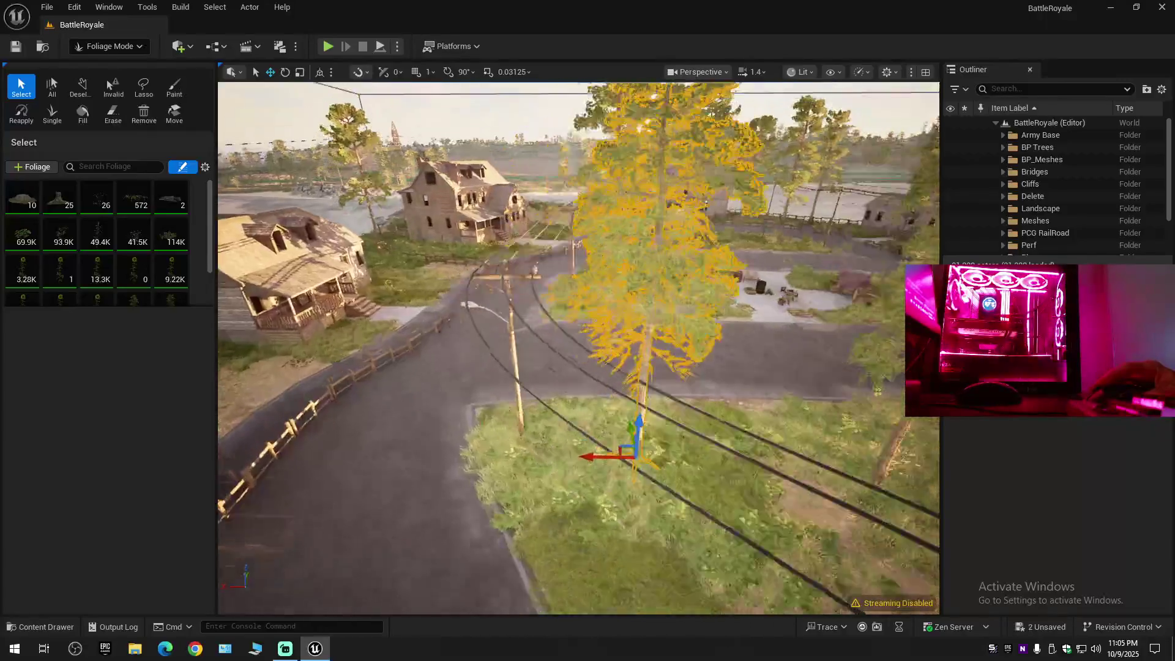
scroll(578, 348, "up", 5)
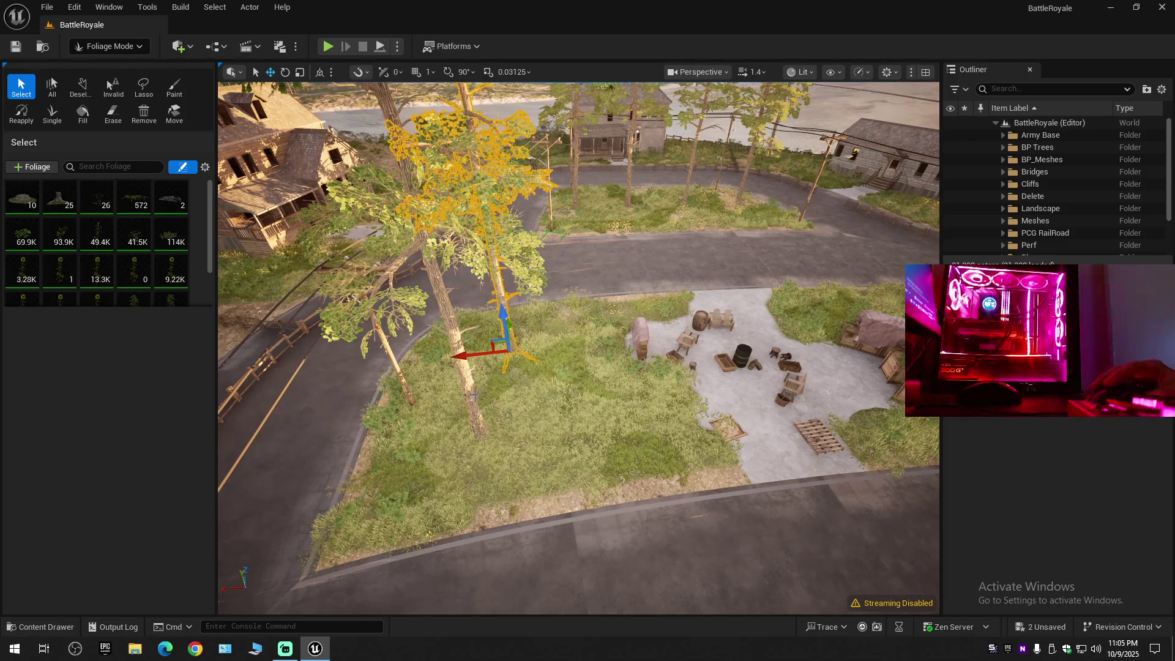
left_click(471, 402, "ctrl")
left_click_drag(450, 440, 467, 442)
left_click(503, 315)
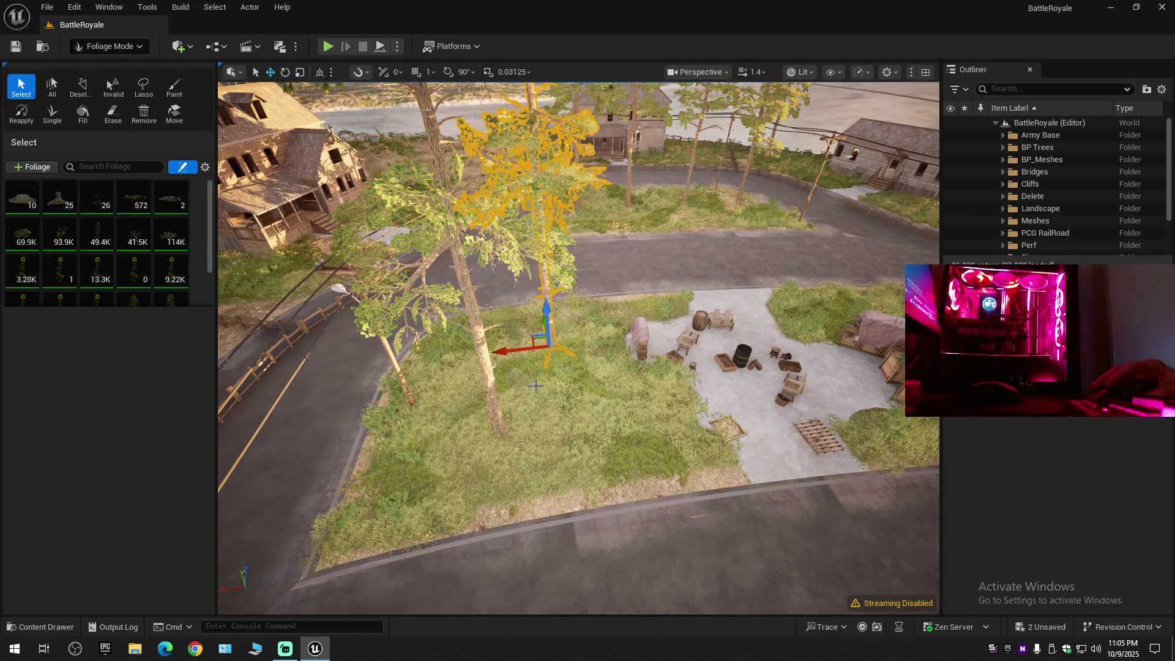
Fly to the selected smaller pine tree and delete it.
key("w")
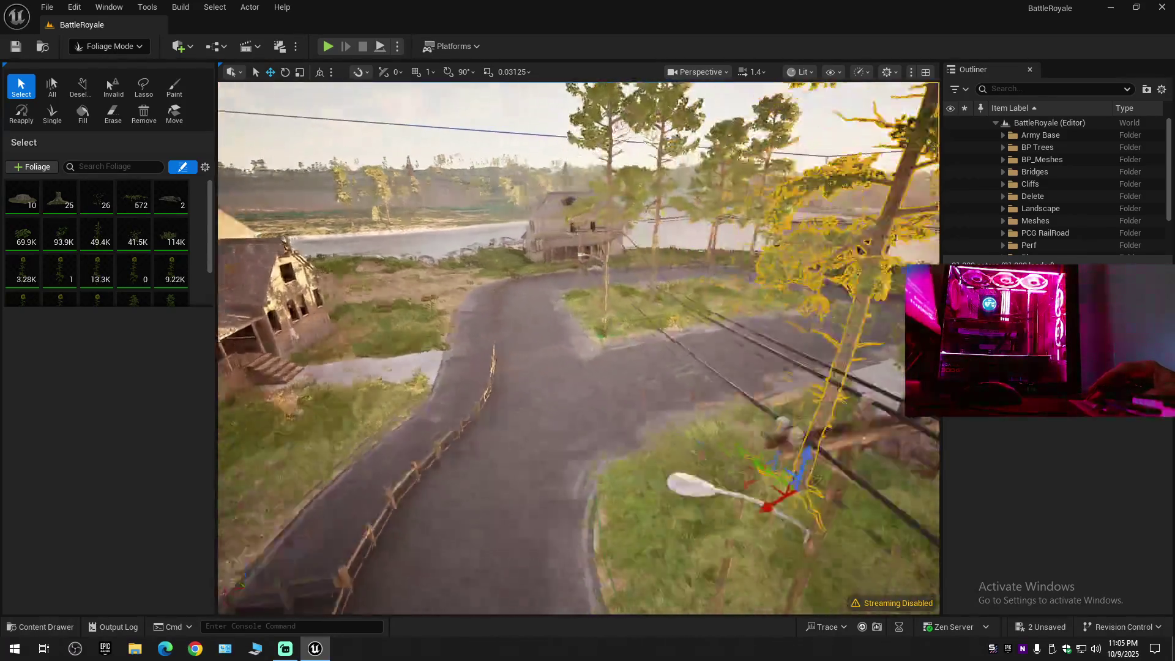
key("w")
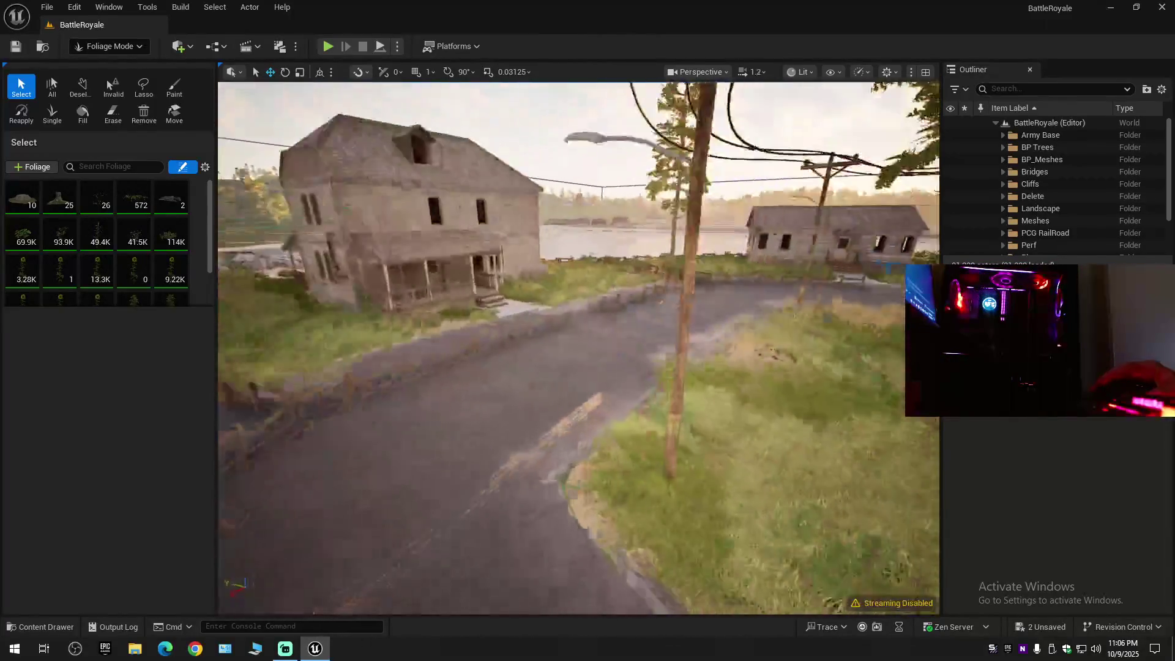
key("w")
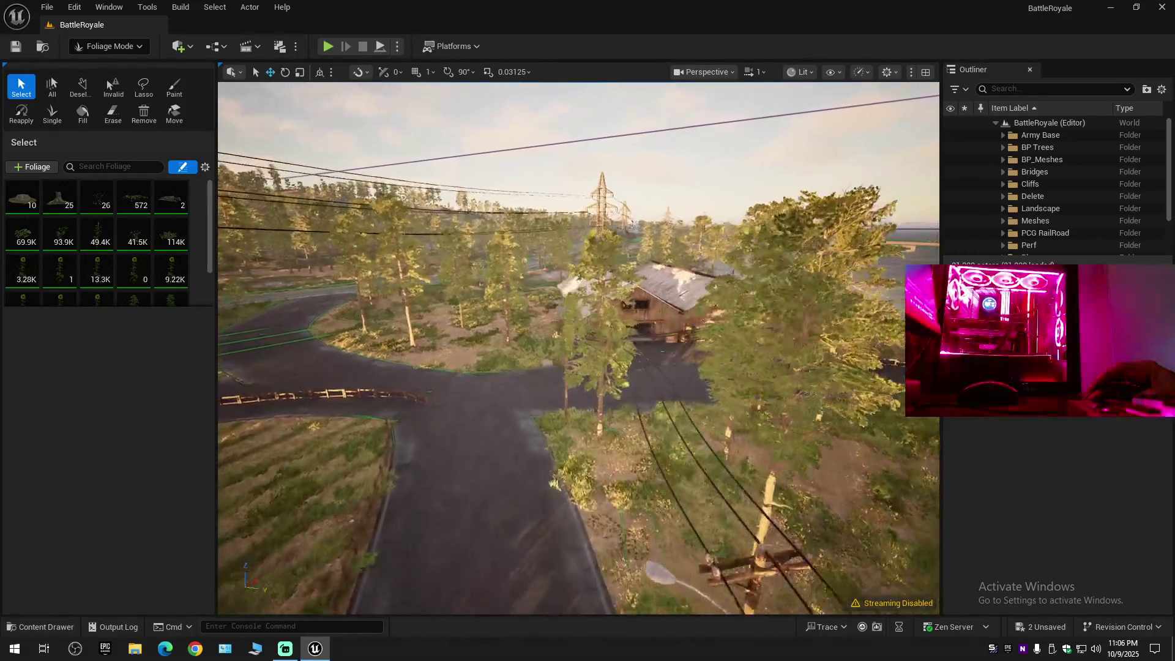
key("f")
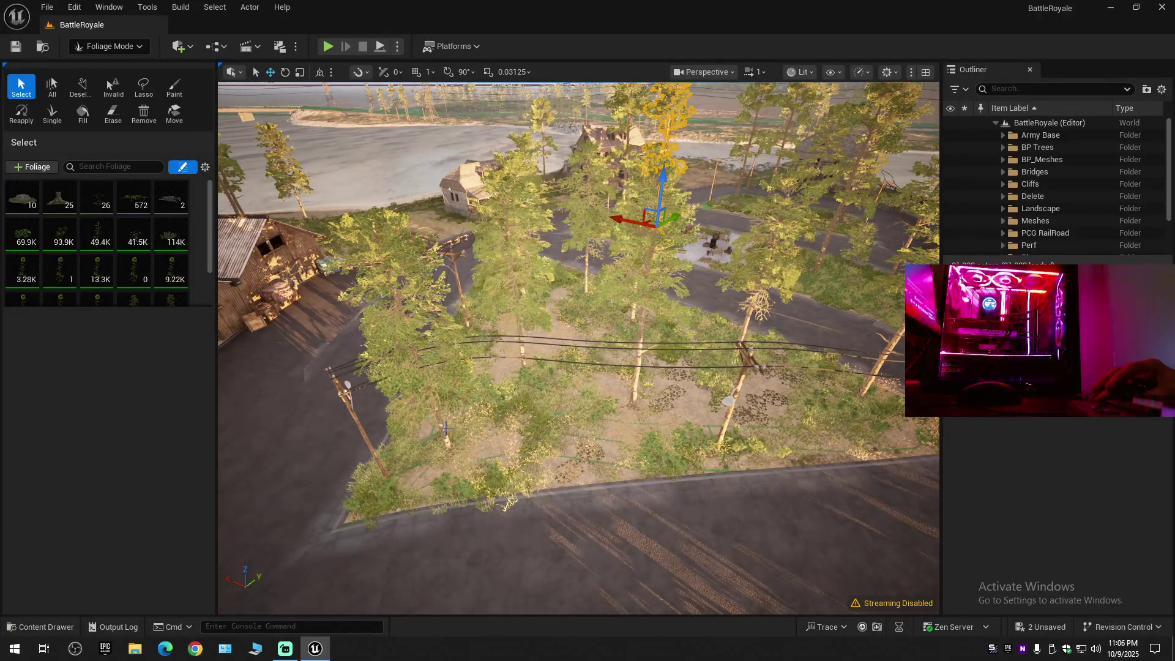
key("Delete")
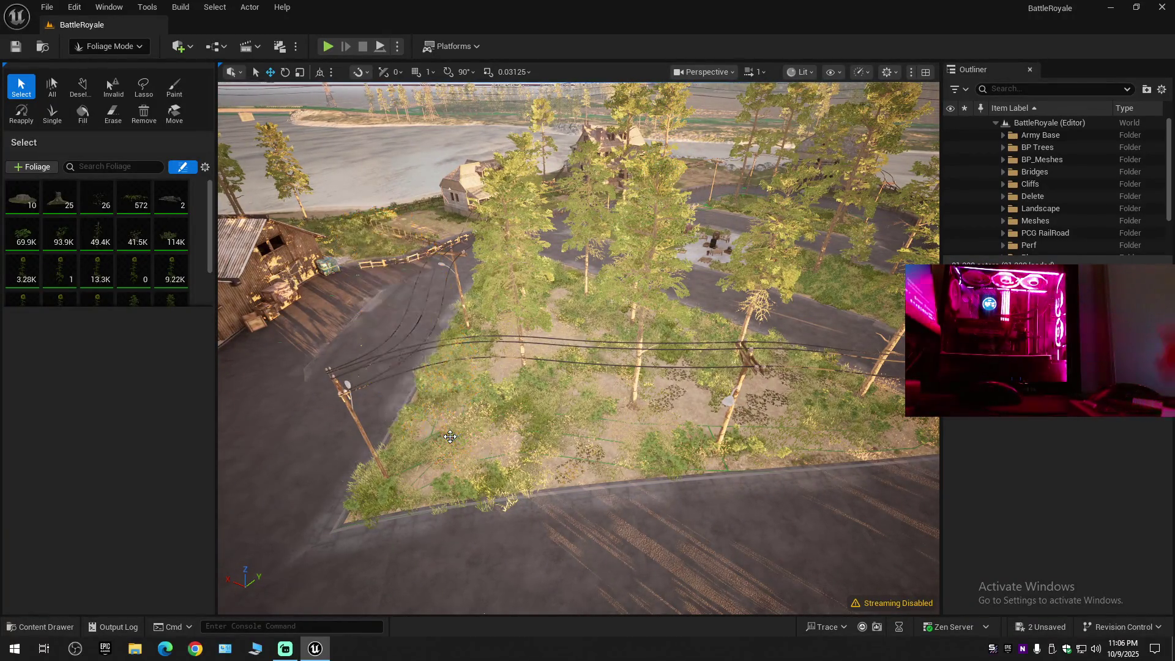
Look over the clearing along the road, then return to Selection Mode.
key("w")
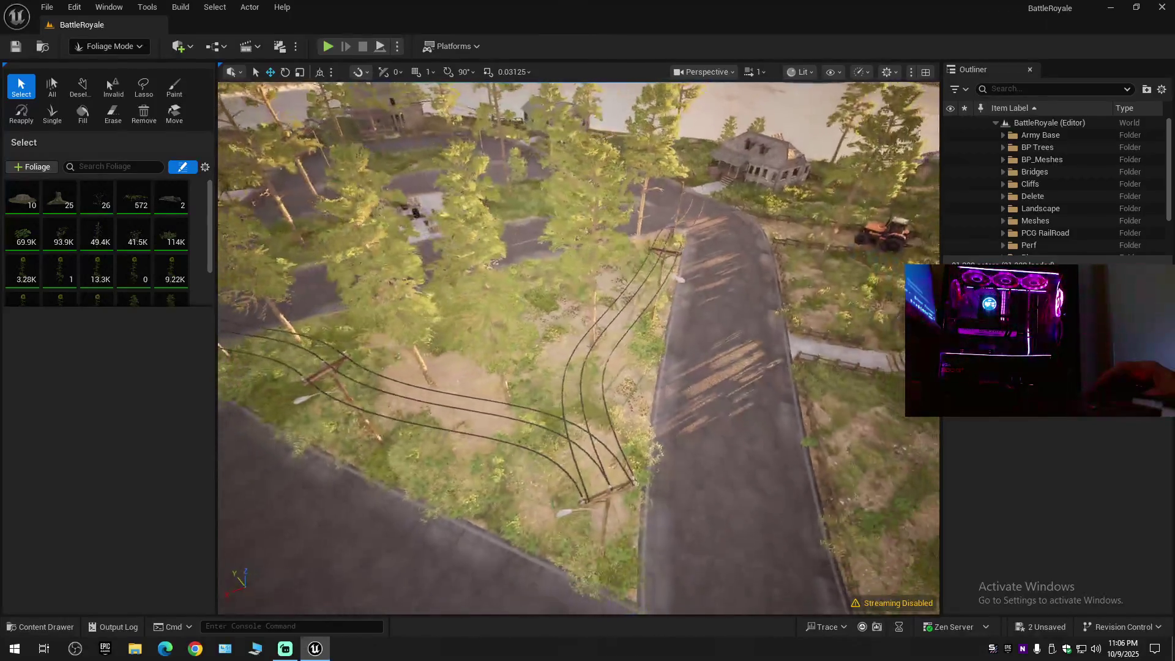
key("w")
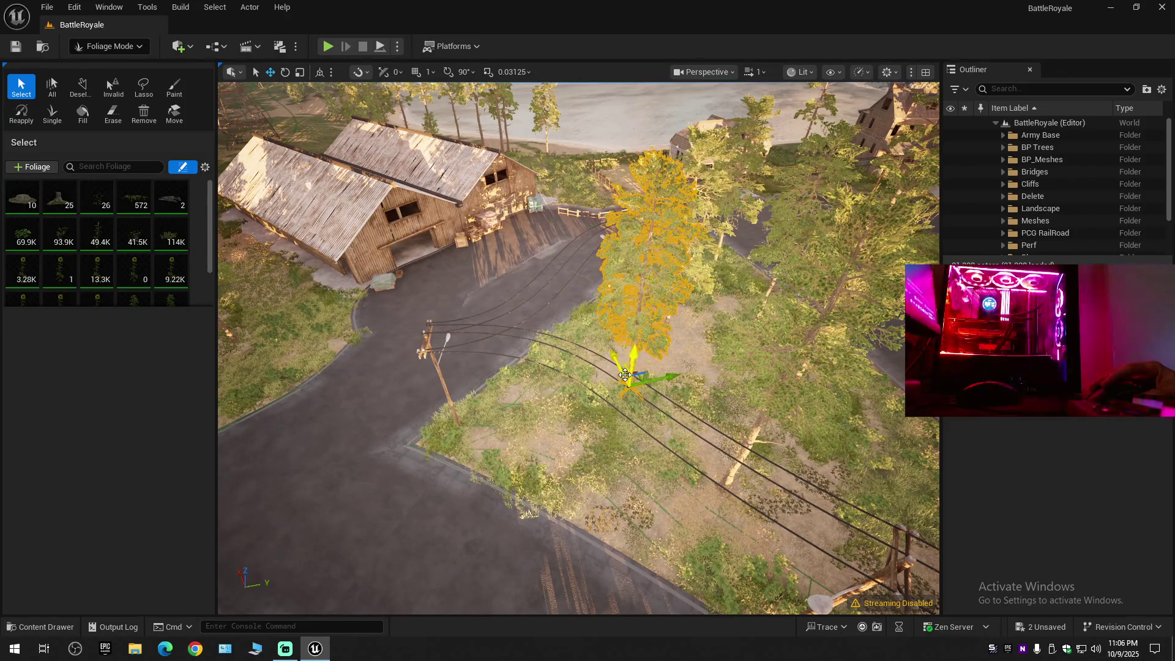
key("a")
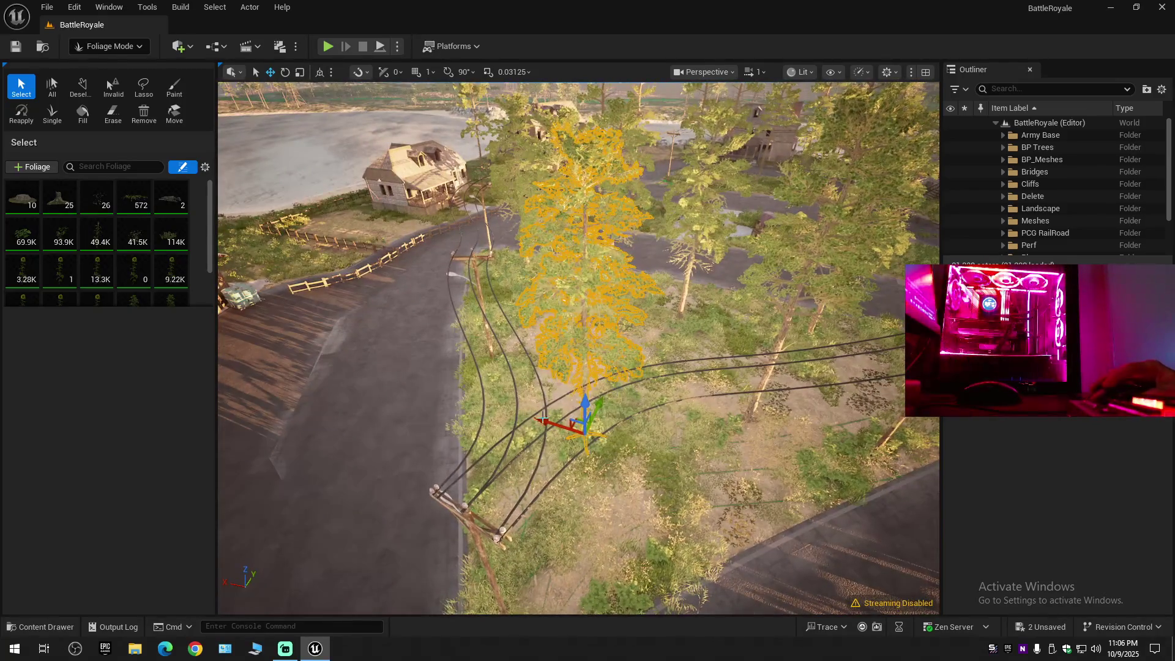
key("w")
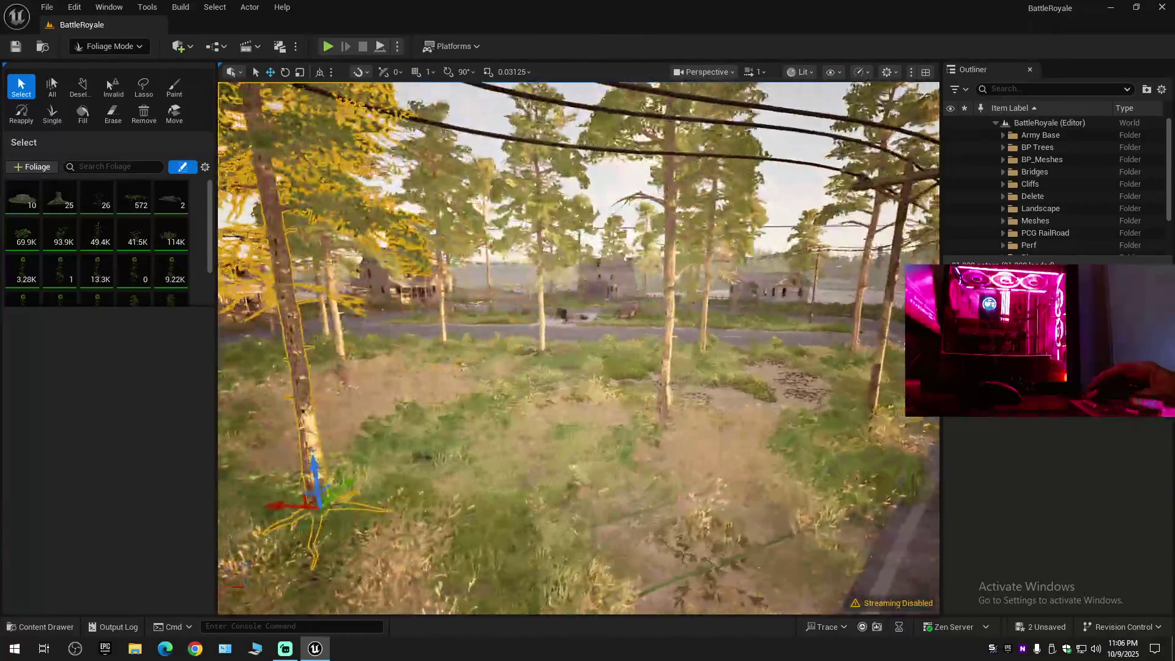
key("w")
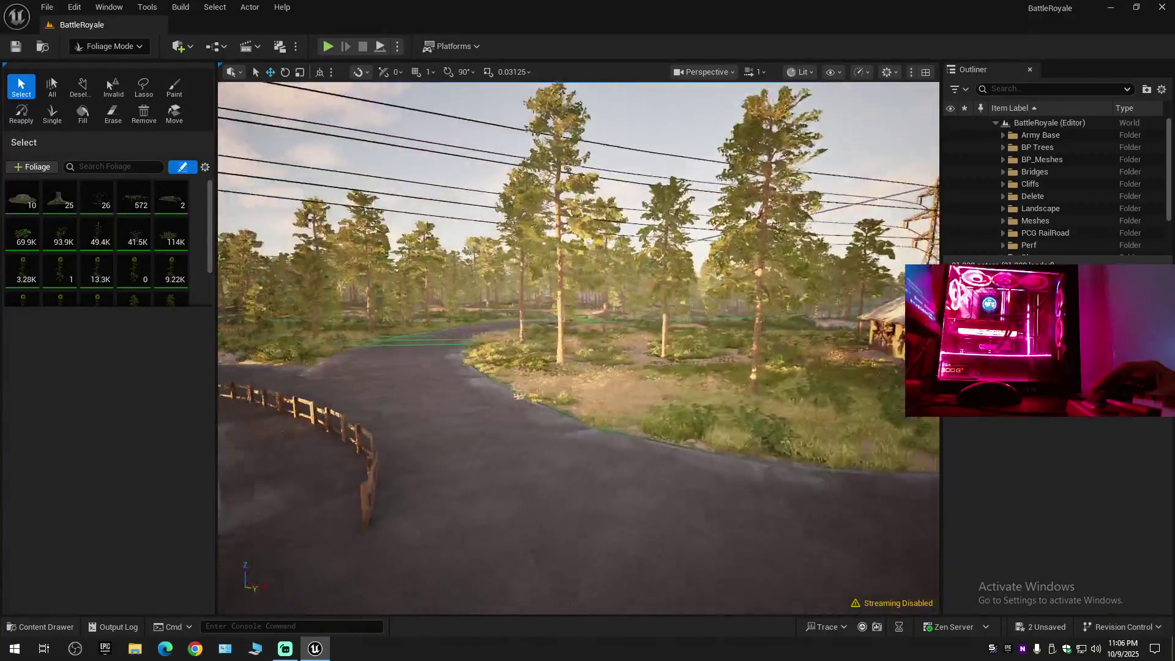
key("w")
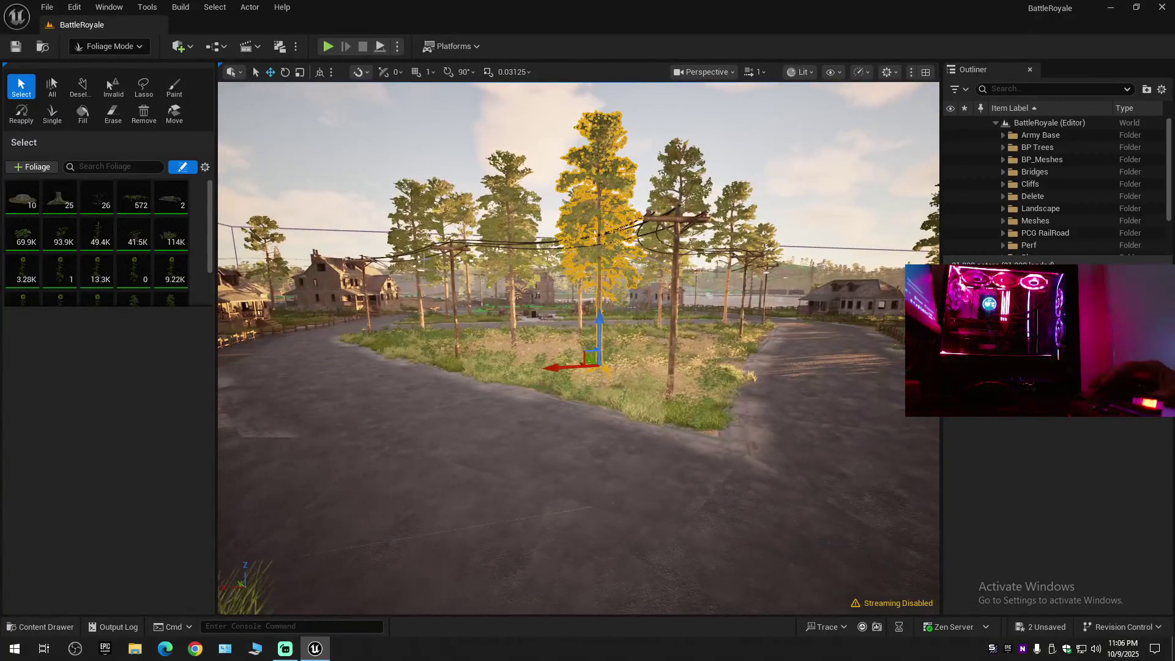
left_click(117, 48)
left_click(108, 62)
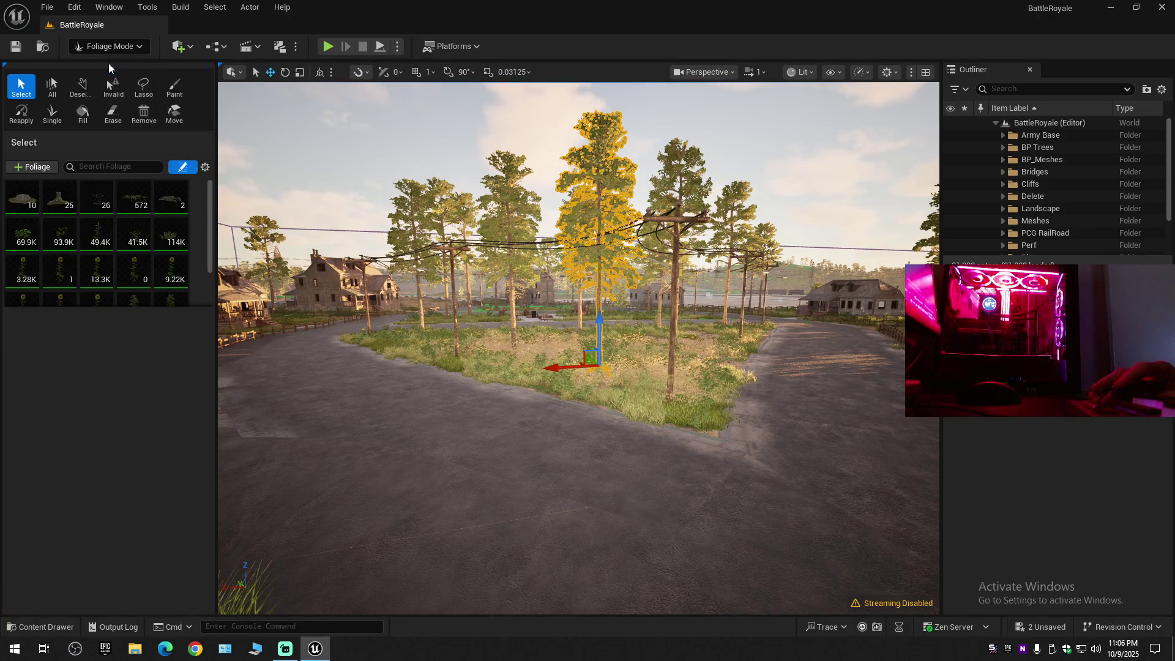
Save all level changes and look through the File menu's recent levels.
left_click(16, 47)
left_click(46, 7)
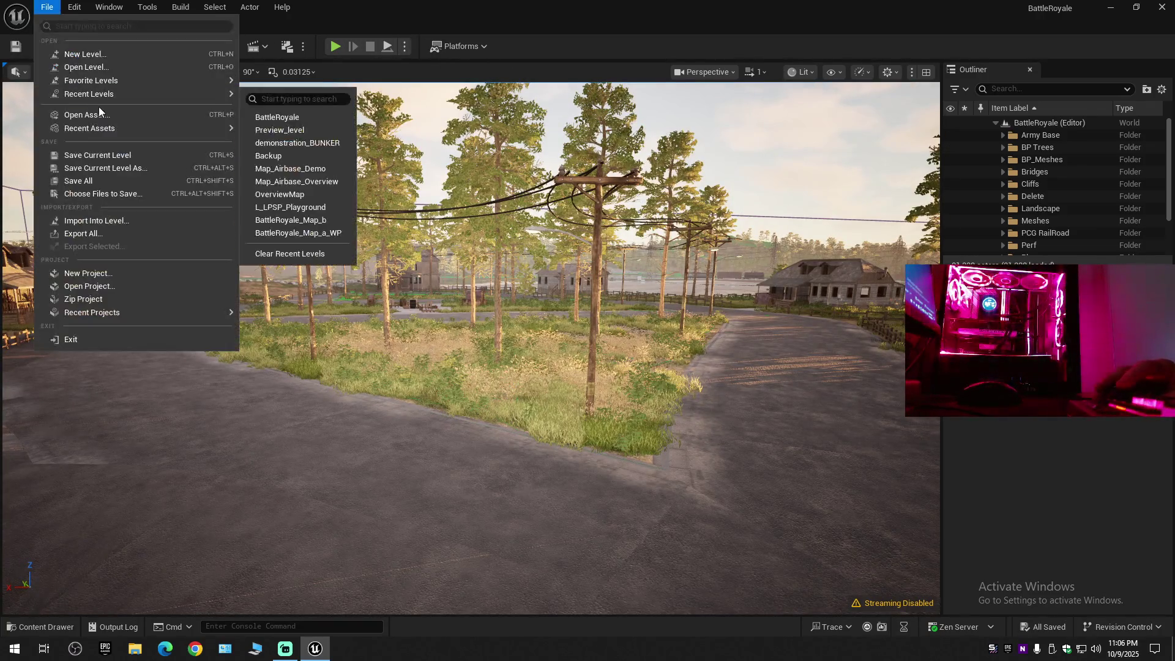
left_click(85, 151)
left_click(47, 6)
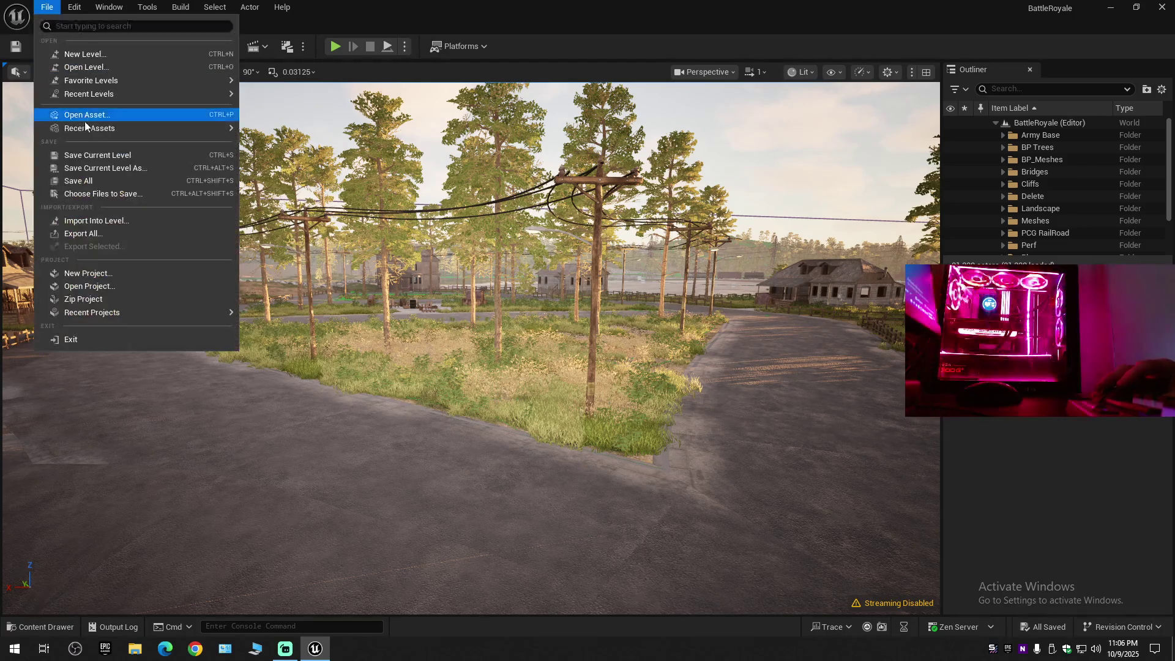
key("Escape")
Switch to Landscape Mode with Shift+2 and expand the viewport to full screen.
left_click(117, 47)
left_click(116, 62)
key("shift+2")
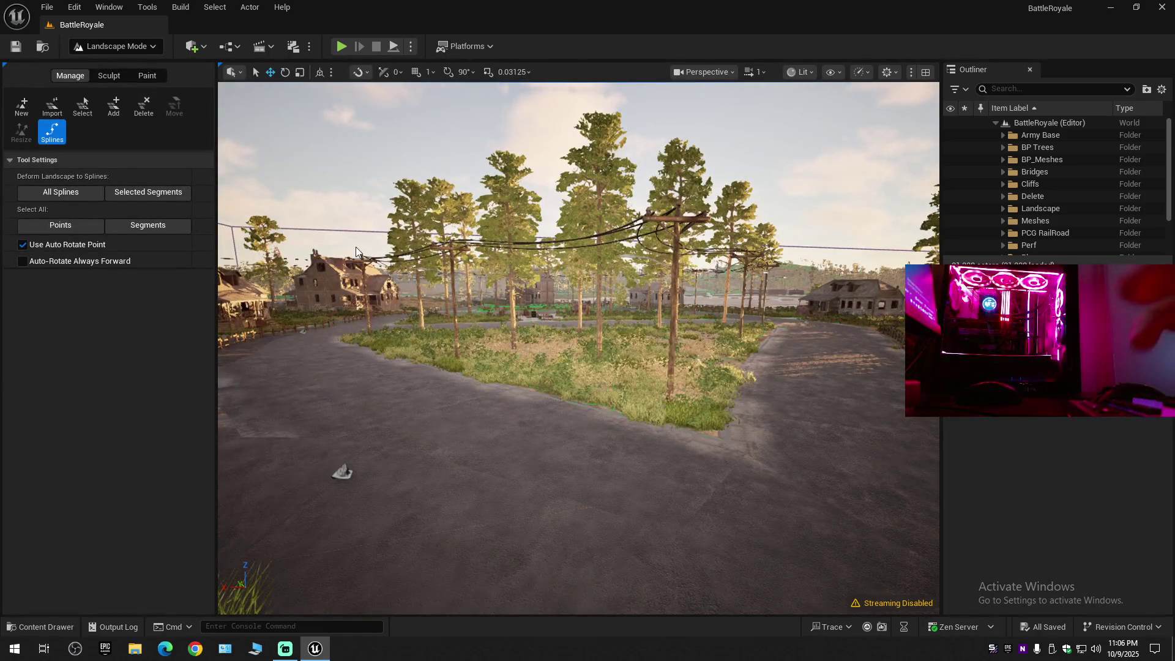
key("F11")
Fly along the road to the power pylon and drag its spline point left toward the railway.
left_click_drag(355, 247, 294, 244)
key("w")
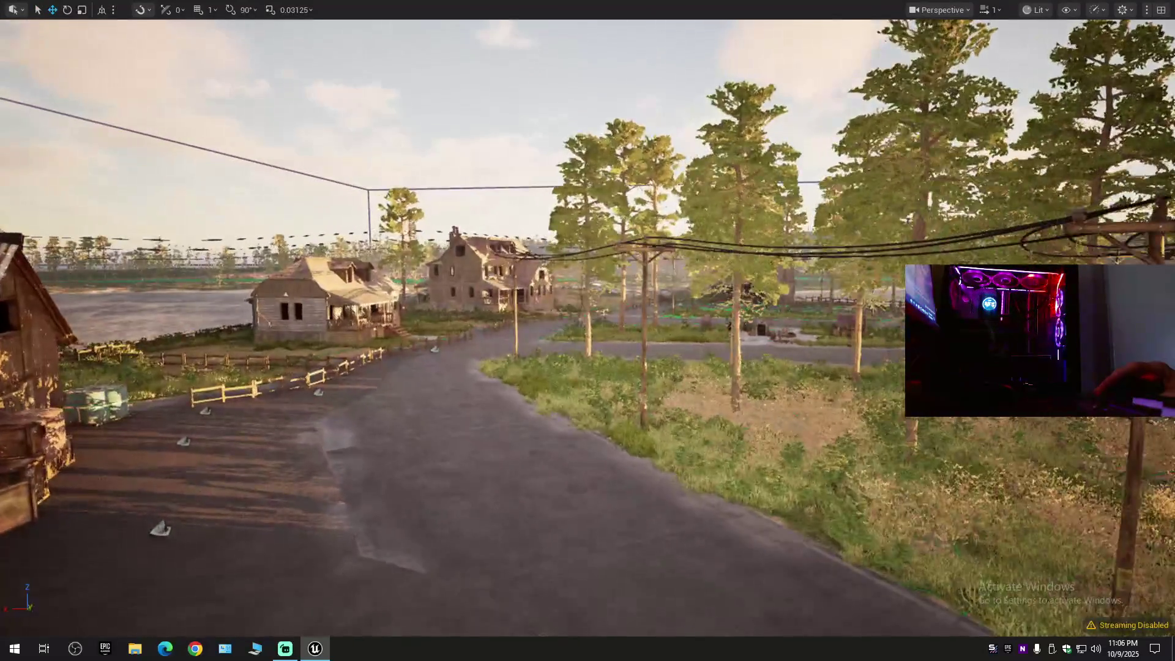
key("w")
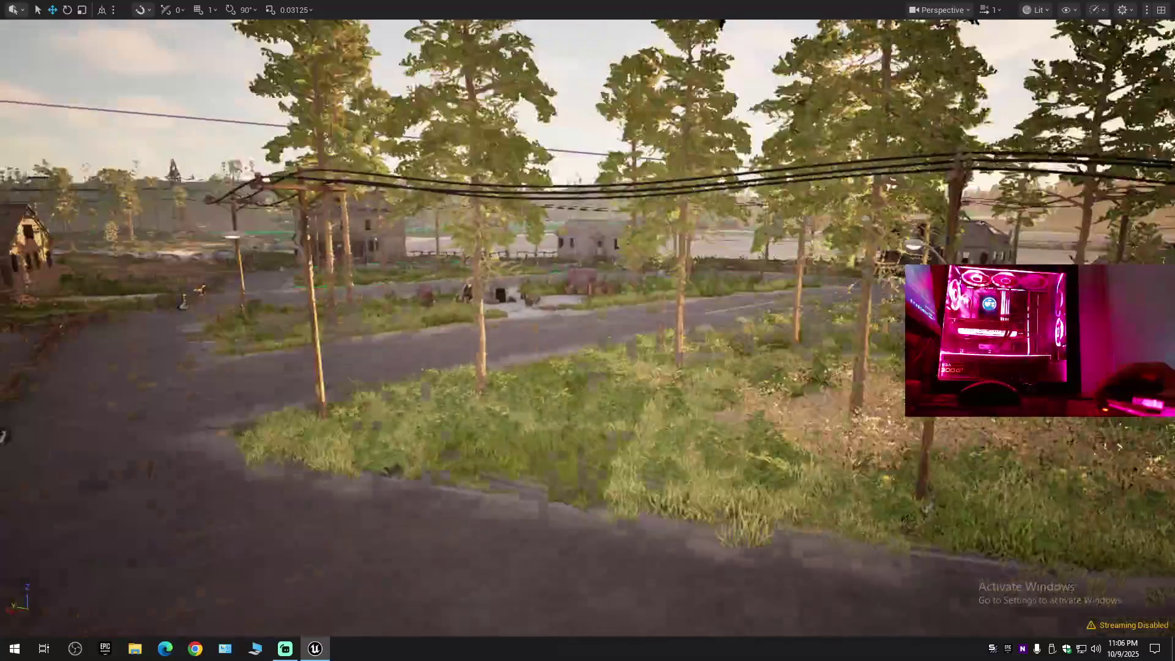
scroll(587, 331, "up", 1)
key("w")
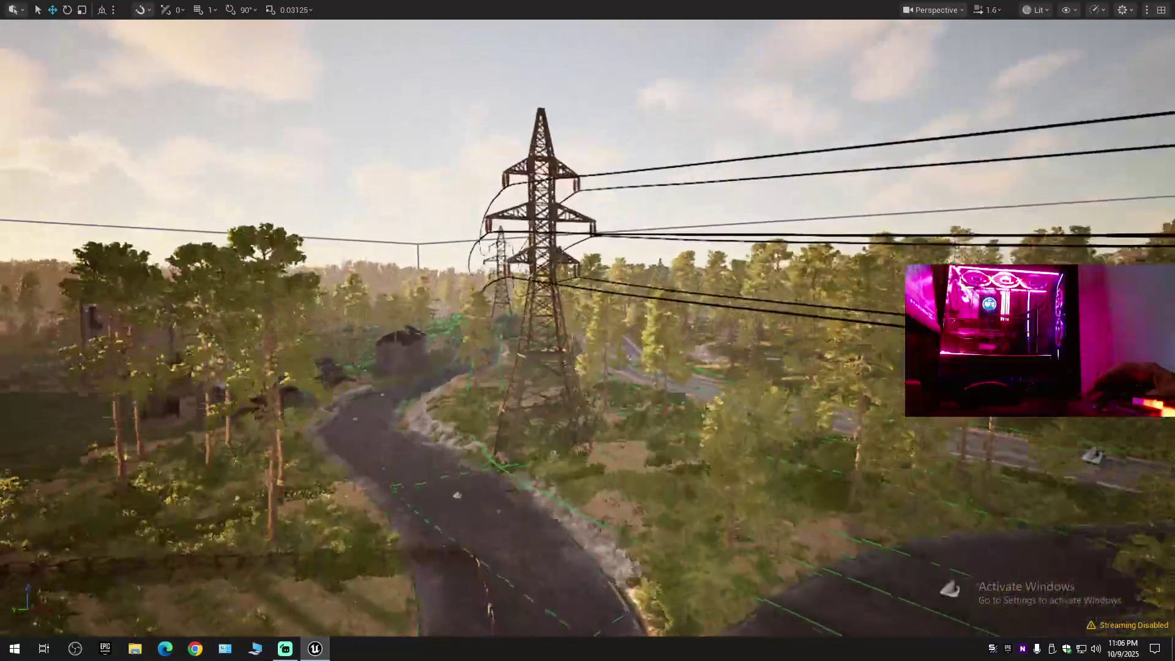
scroll(587, 330, "up", 1)
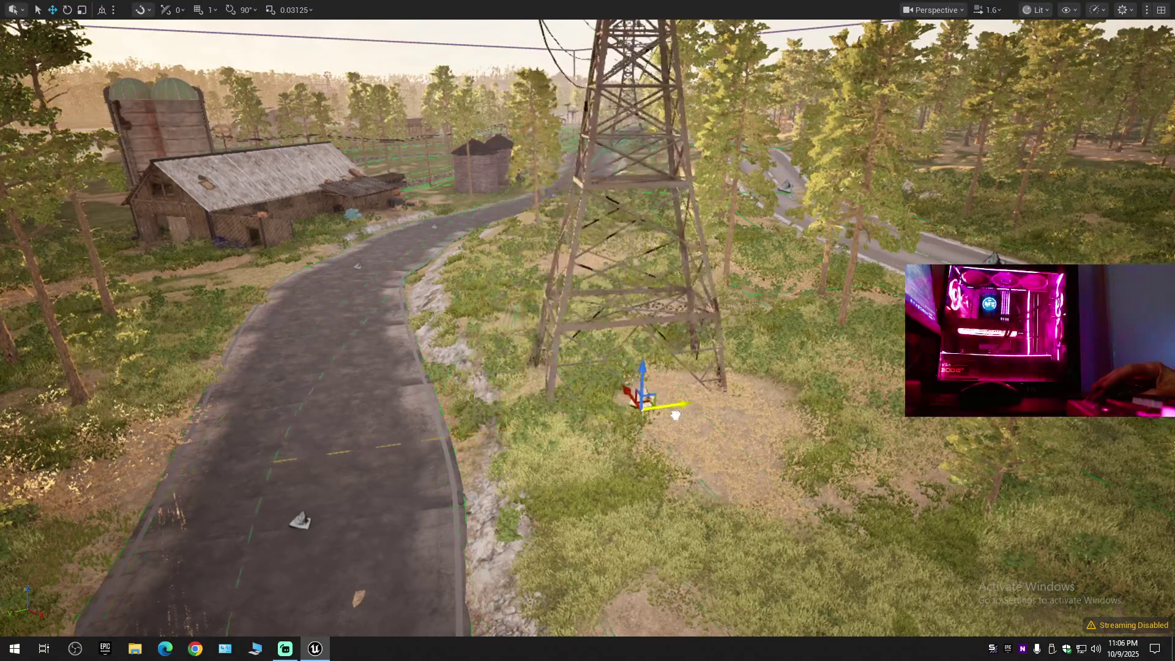
key("s")
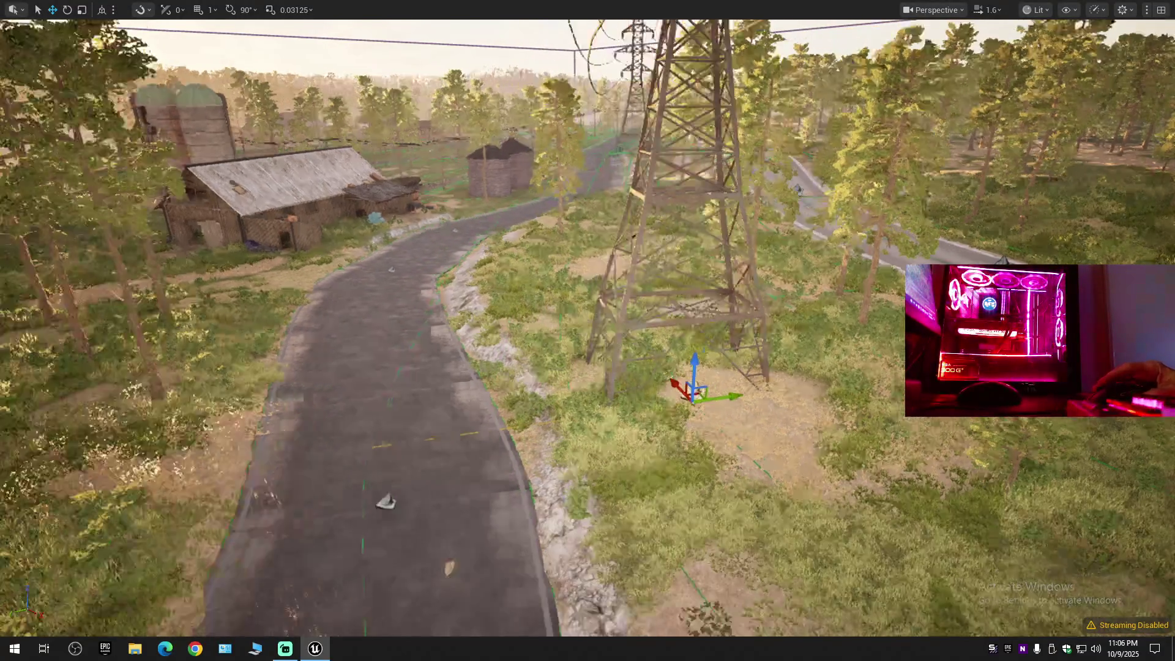
key("w")
key("w")
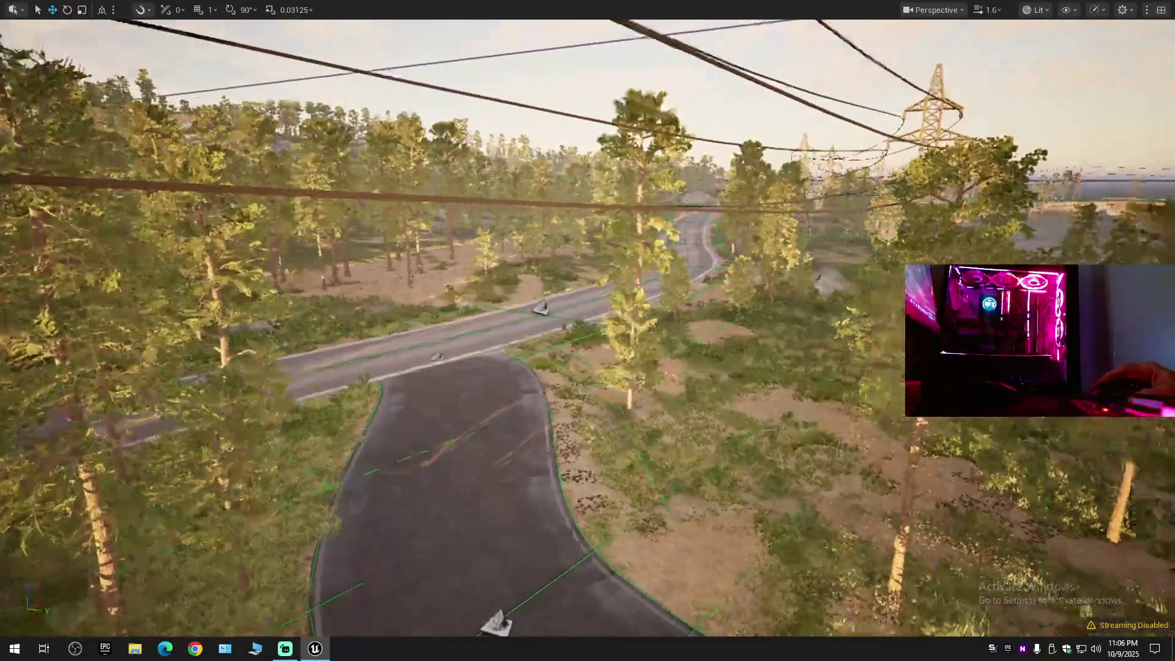
scroll(588, 331, "down", 1)
key("w")
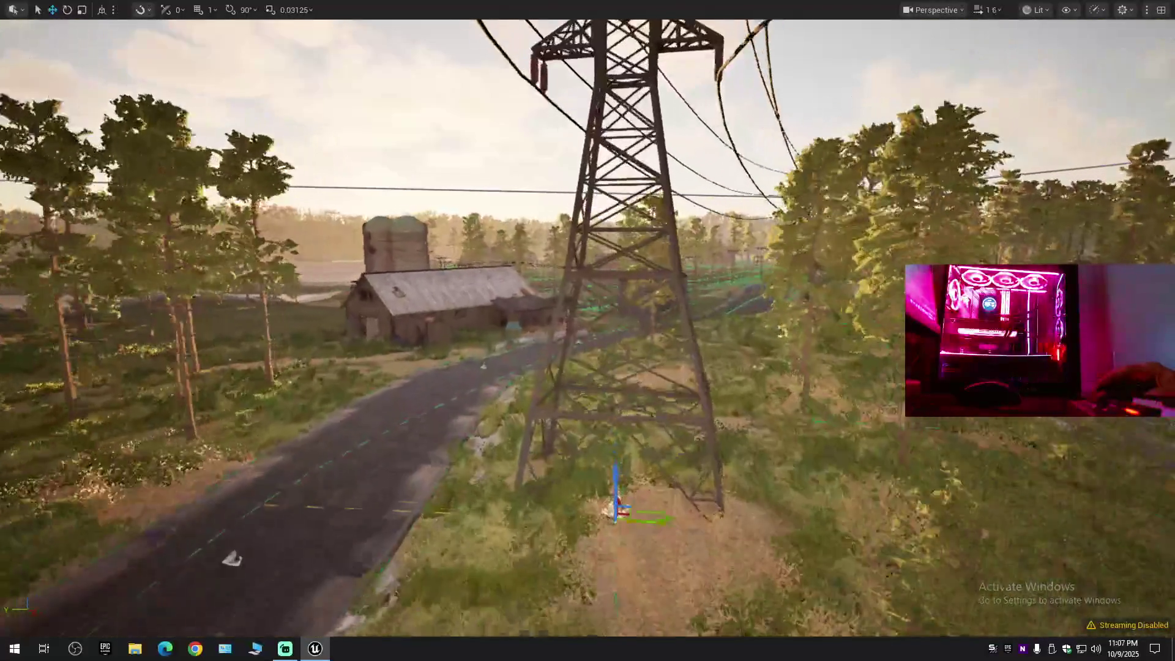
key("w")
scroll(587, 331, "up", 1)
key("w")
scroll(587, 330, "up", 1)
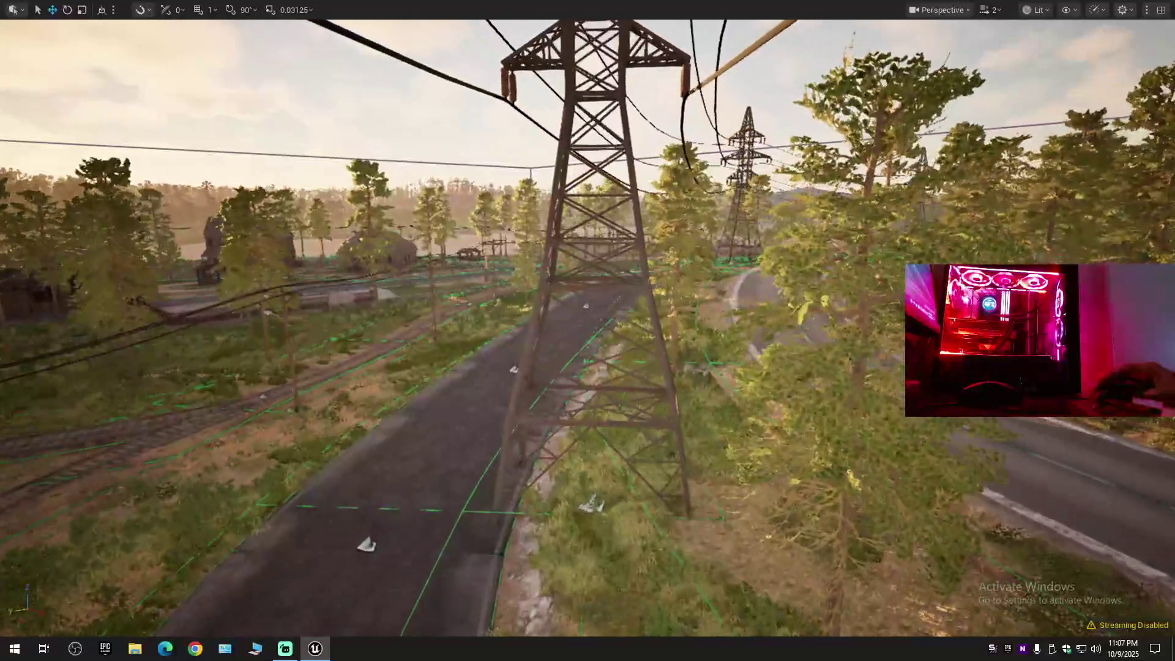
key("s")
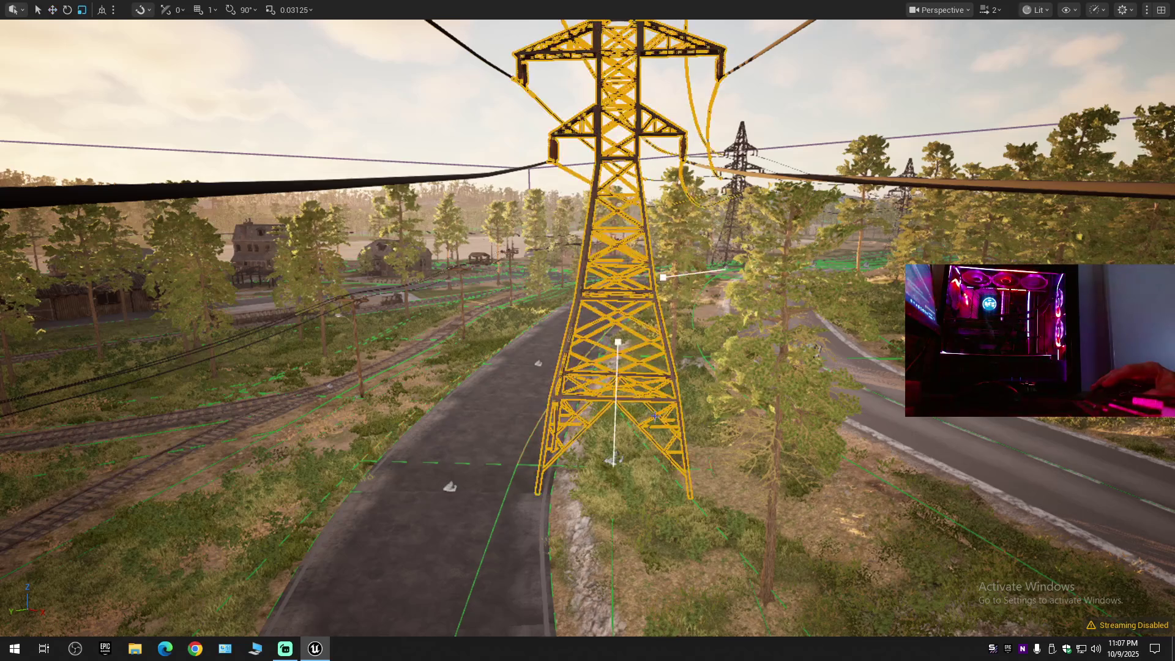
left_click_drag(645, 470, 302, 463)
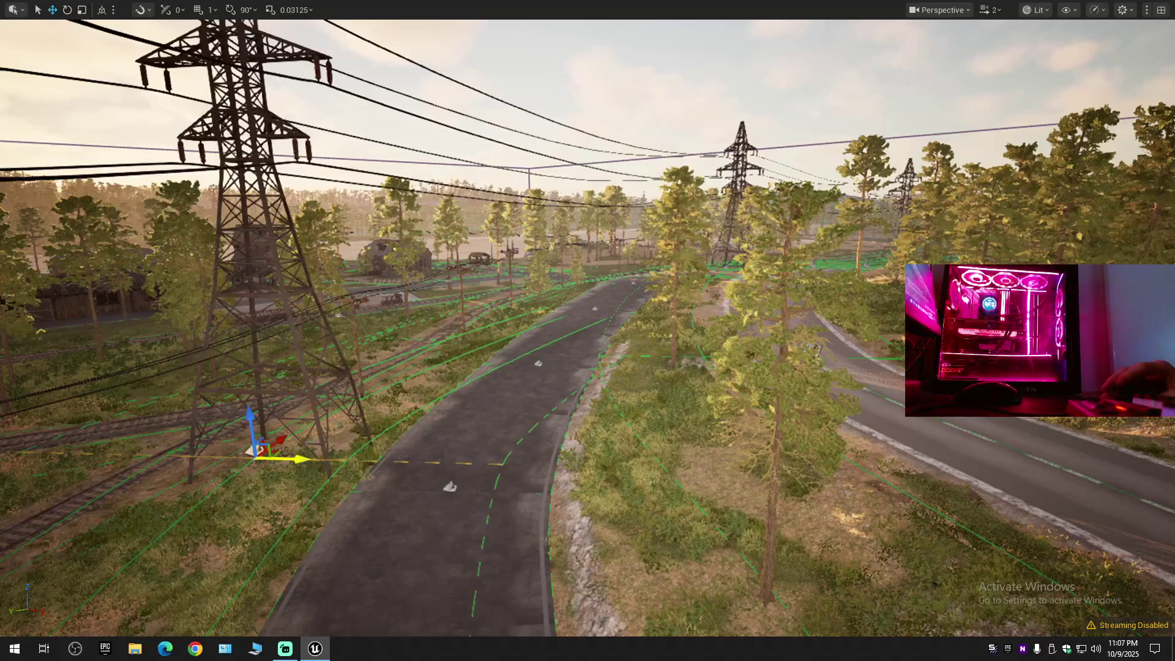
Shift the roadside spline point sideways, then restore the full editor with F11.
key("w")
scroll(337, 464, "down", 1)
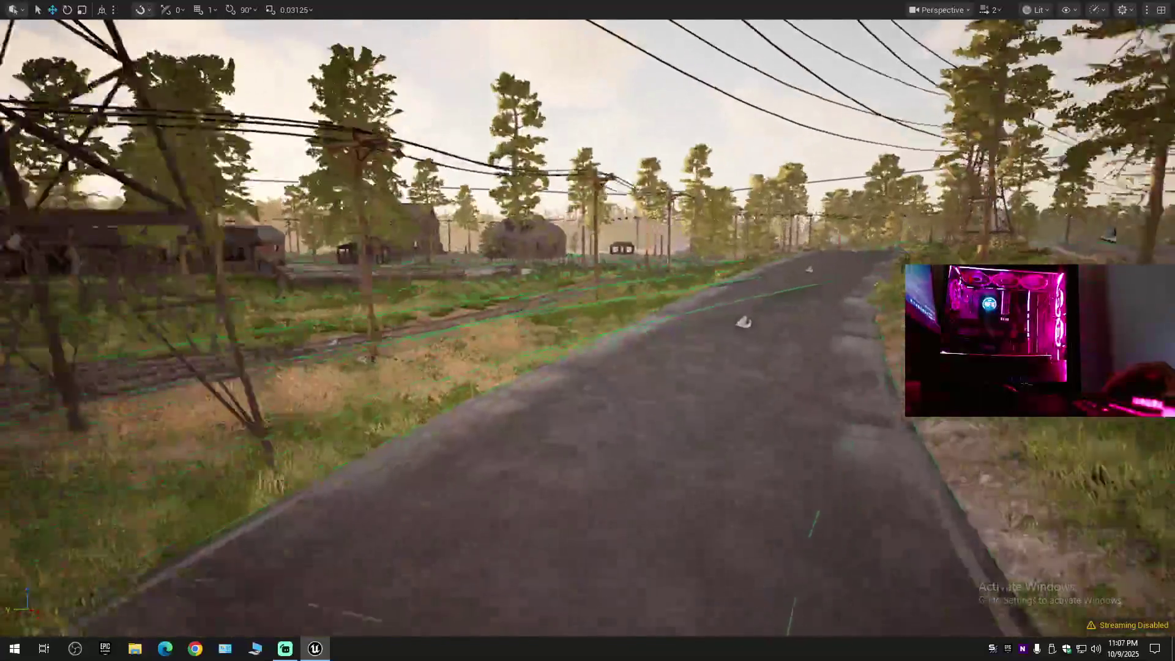
key("s")
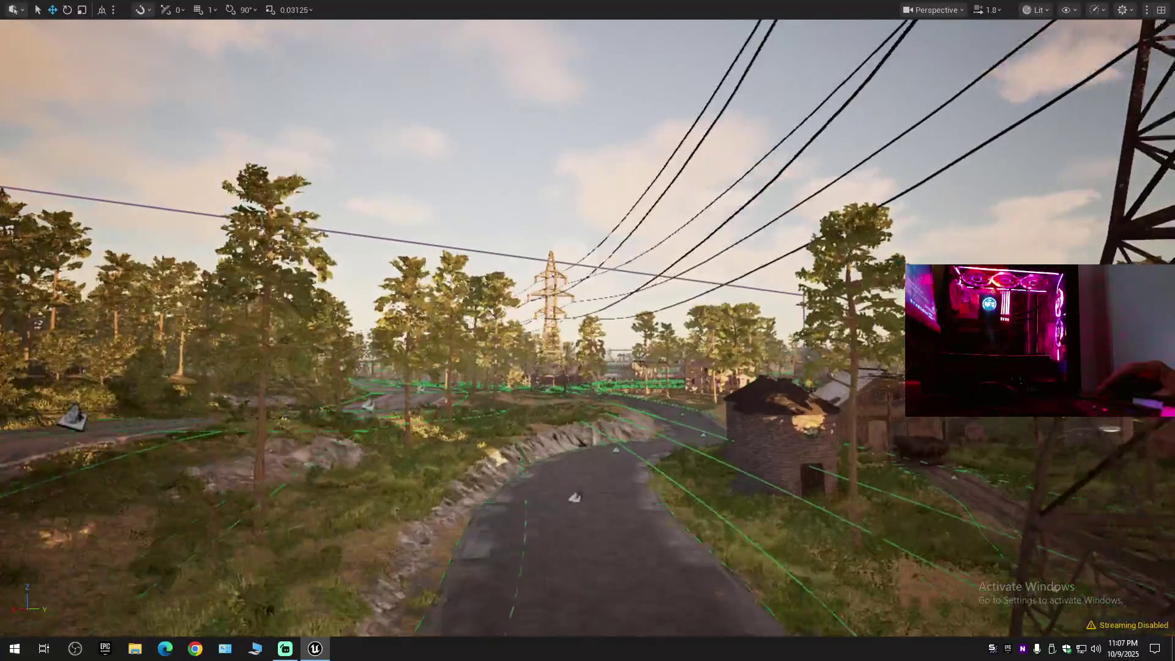
key("w")
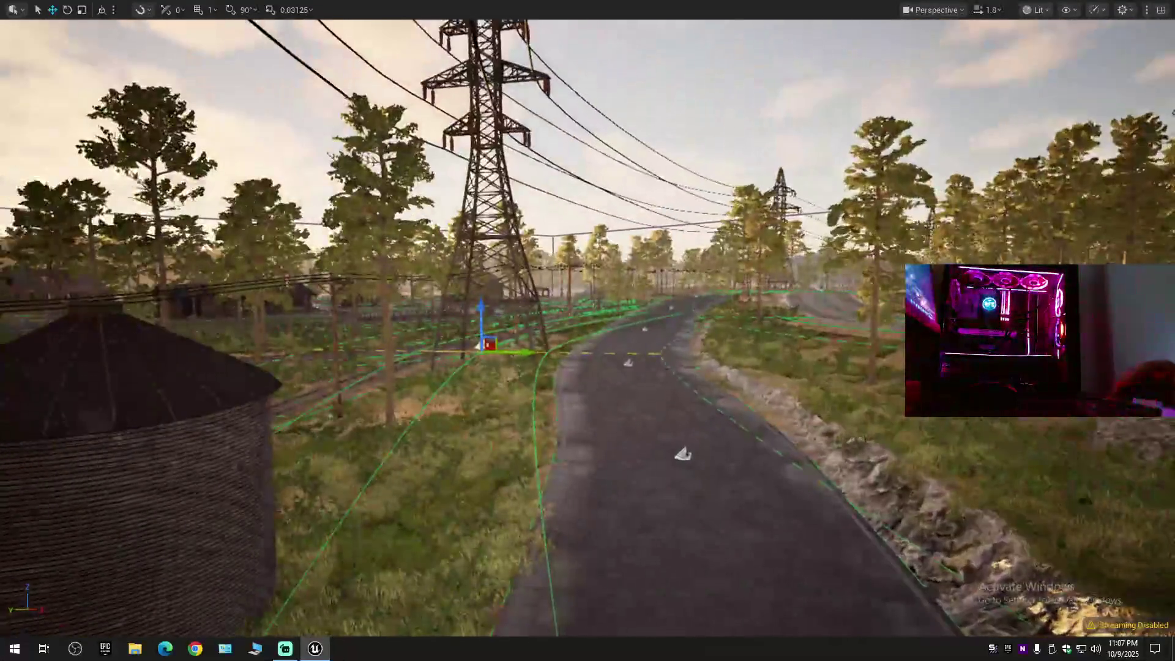
key("e")
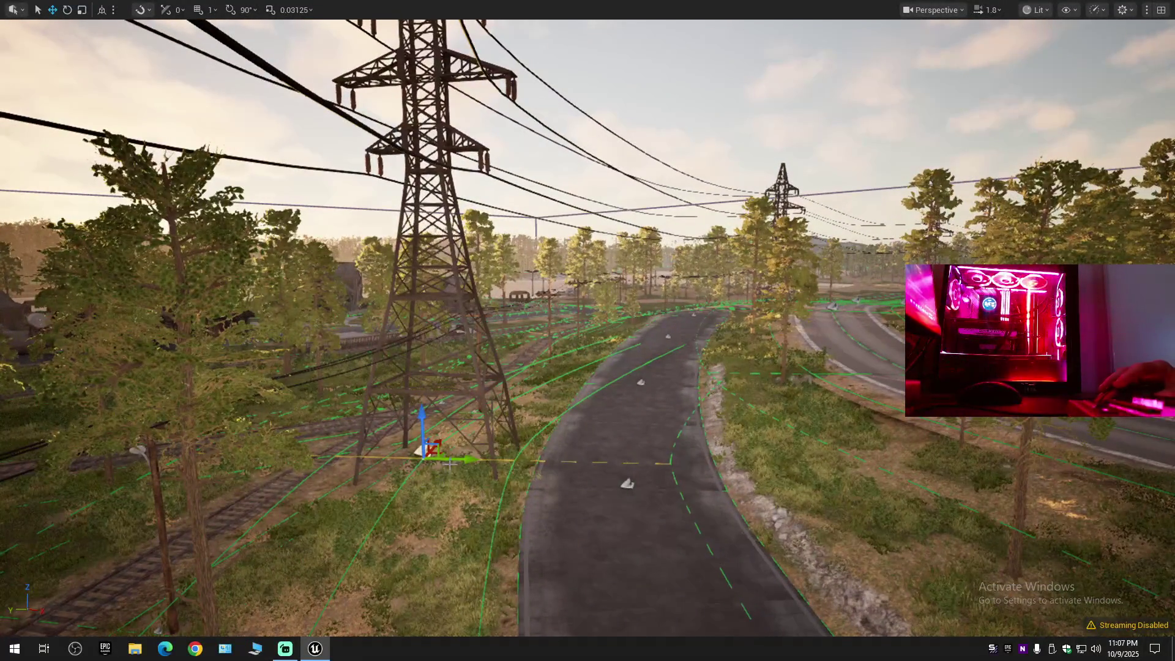
left_click_drag(463, 459, 652, 457)
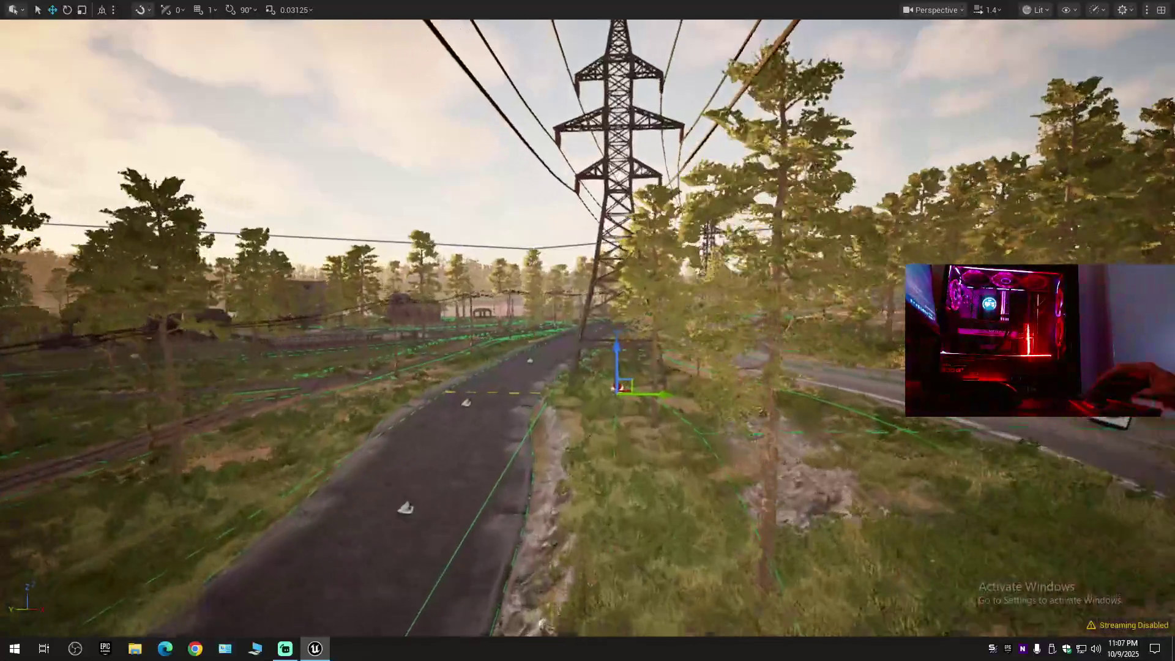
scroll(588, 330, "up", 2)
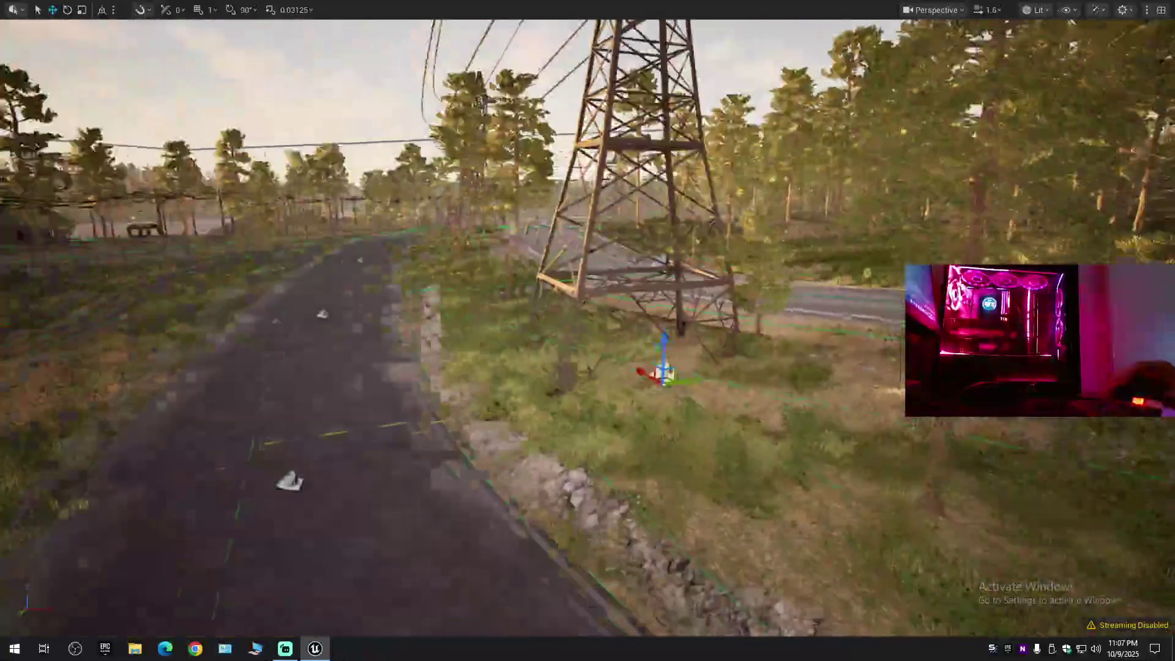
scroll(587, 330, "down", 1)
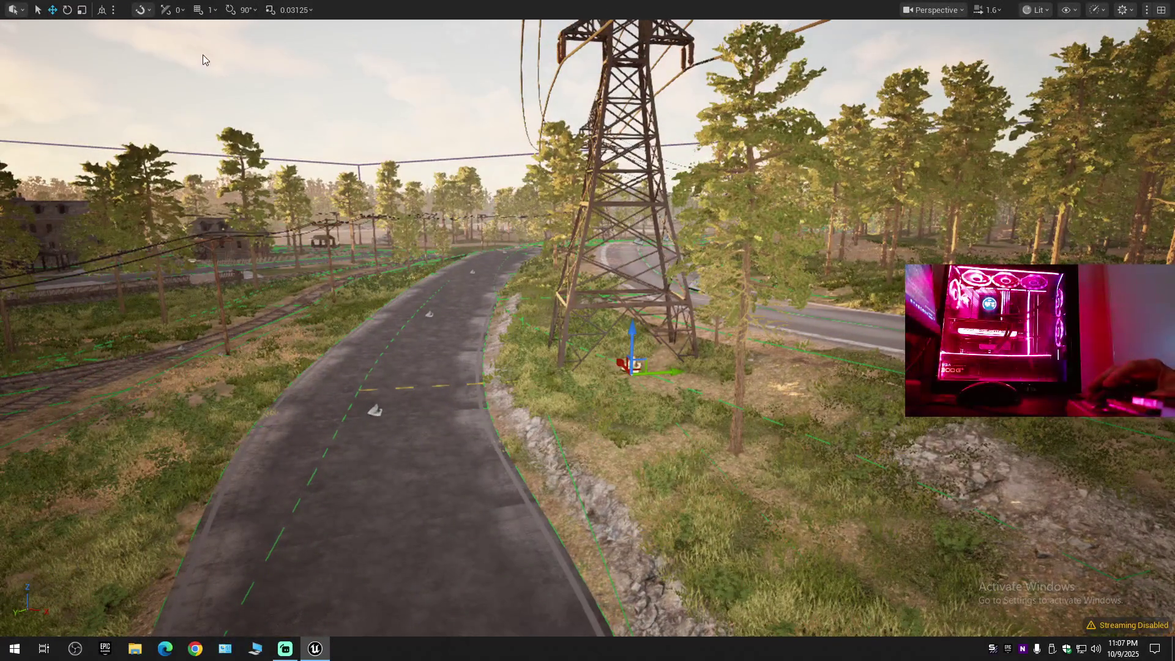
key("F11")
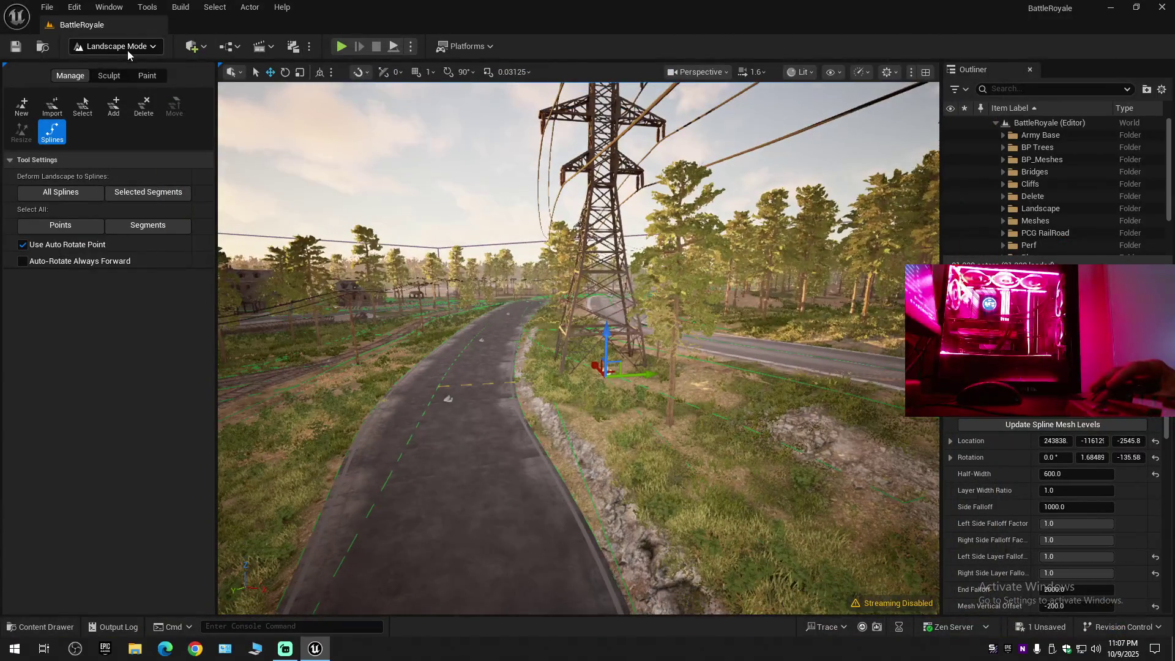
Switch to Foliage Mode and raise the roadside tree near the pylon.
left_click(127, 54)
left_click(122, 95)
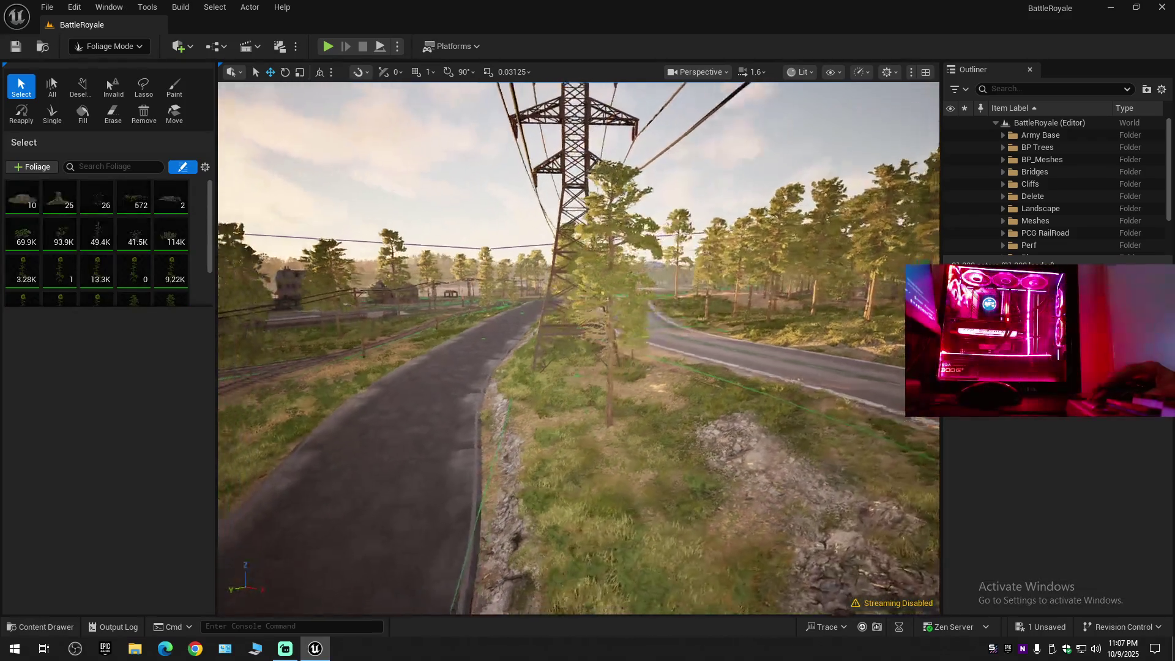
scroll(579, 347, "down", 2)
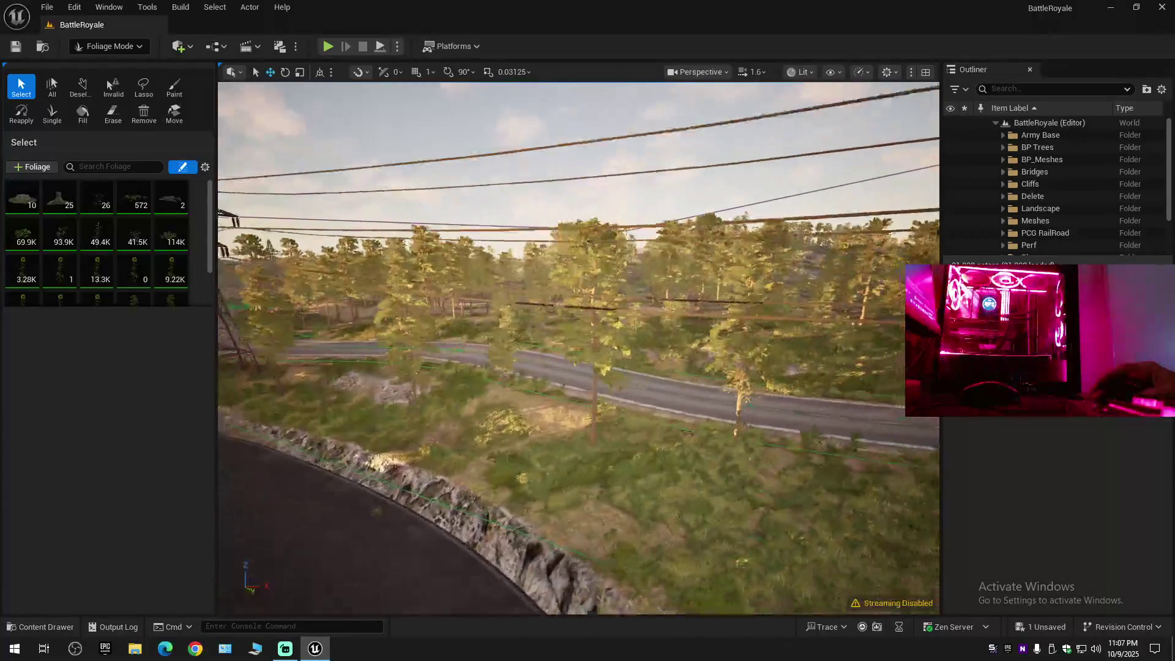
scroll(578, 348, "down", 1)
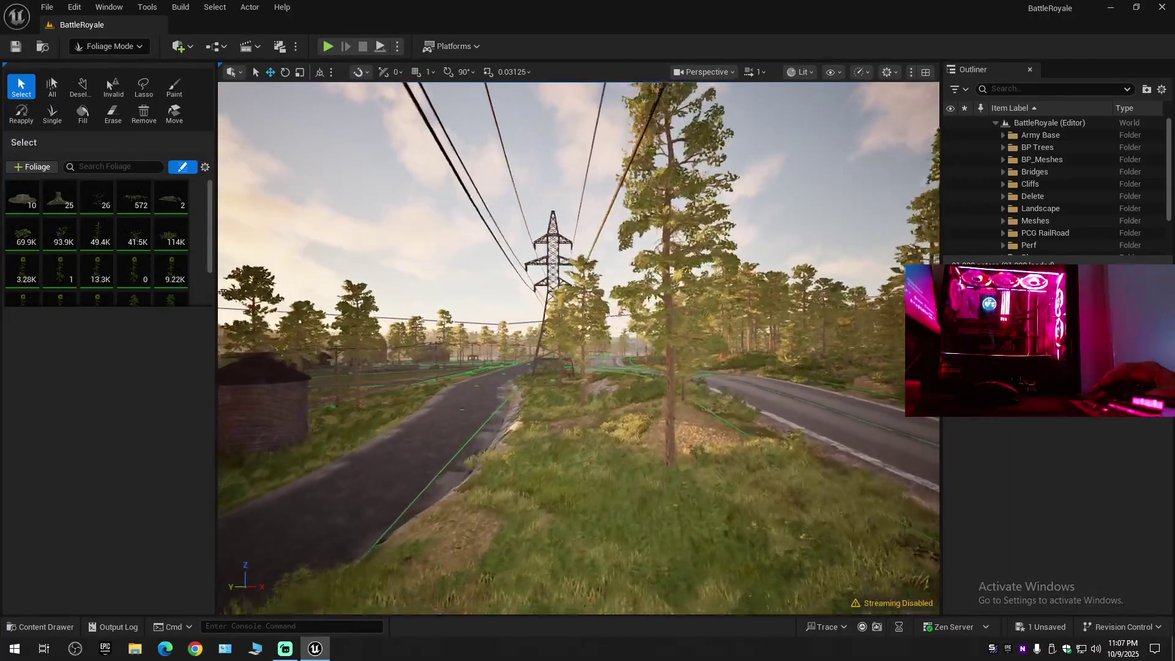
key("w")
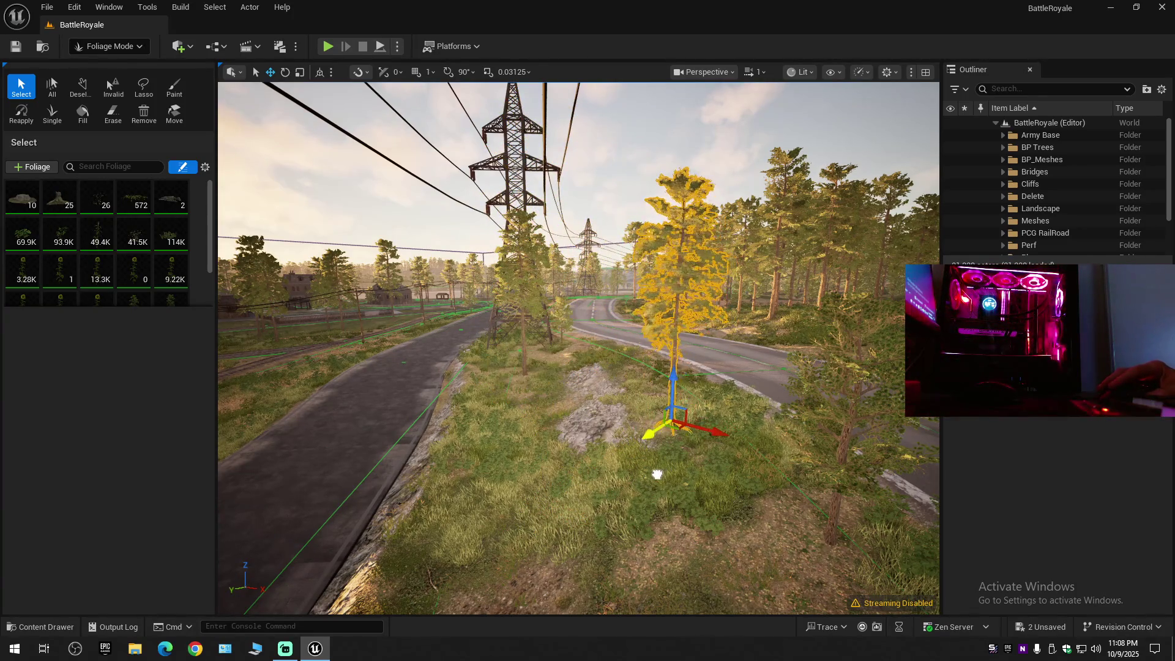
left_click_drag(645, 481, 697, 464)
scroll(698, 464, "down", 3)
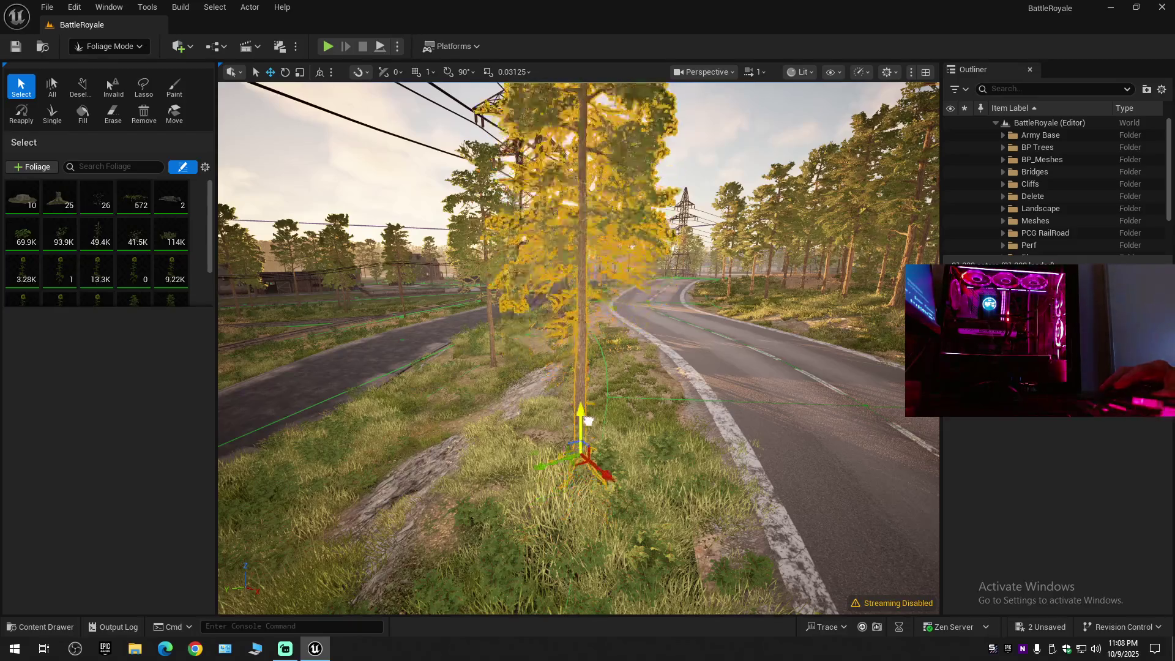
left_click_drag(588, 421, 598, 314)
Select the small tree beside the pylon and frame it in the view.
key("s")
key("a")
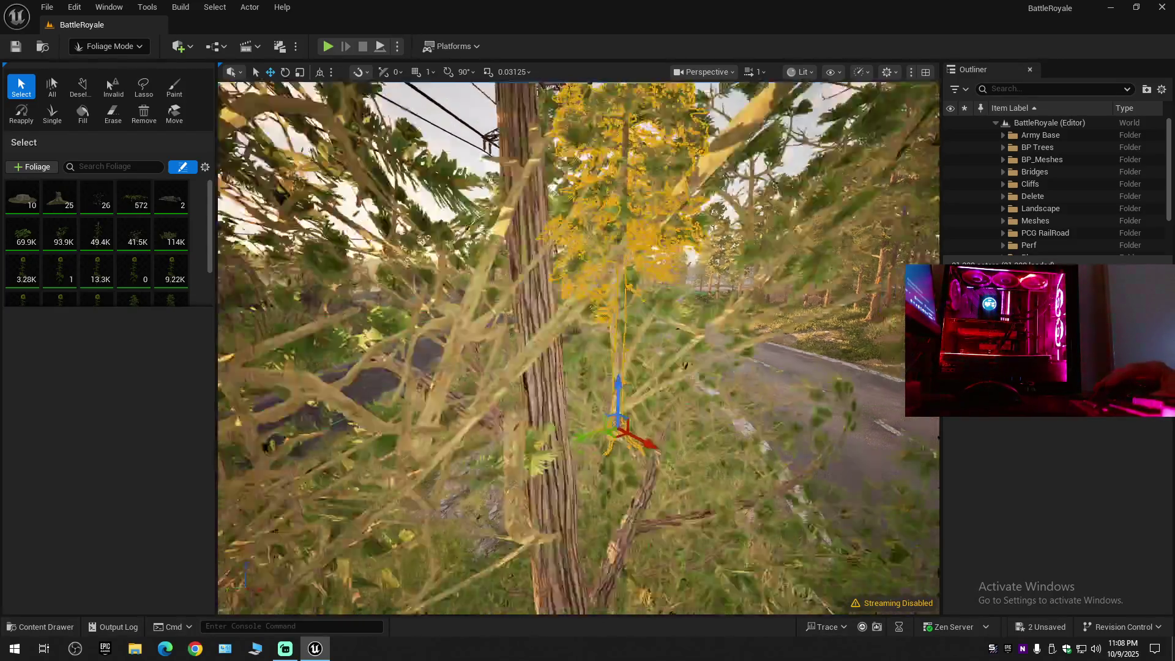
key("d")
key("w")
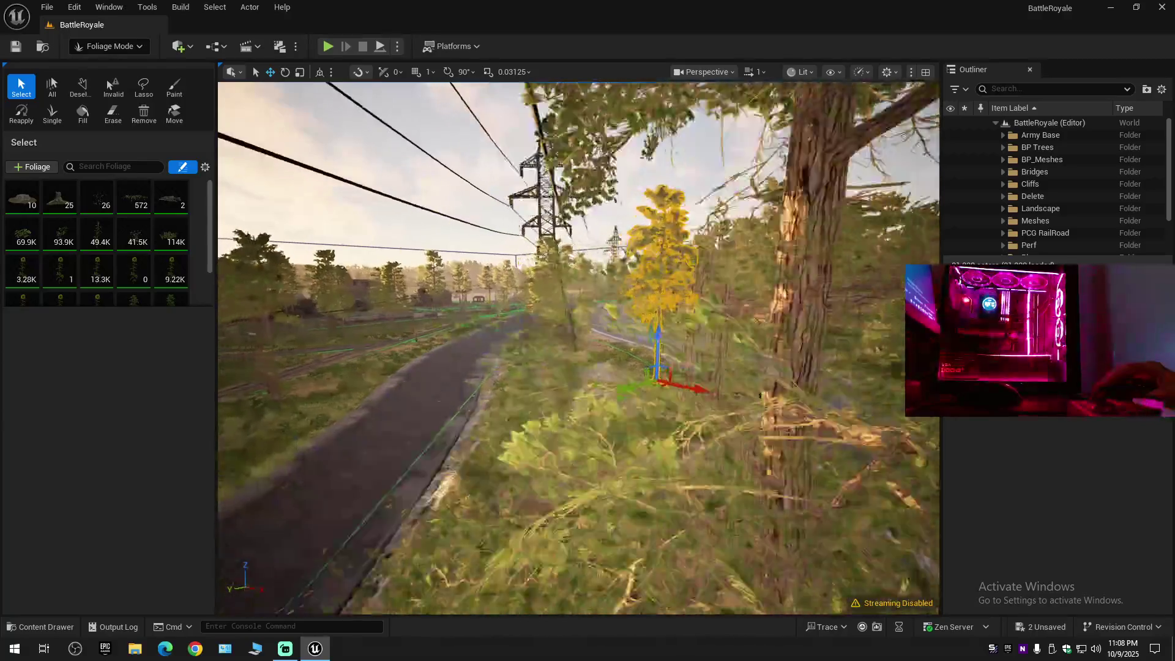
scroll(578, 349, "up", 1)
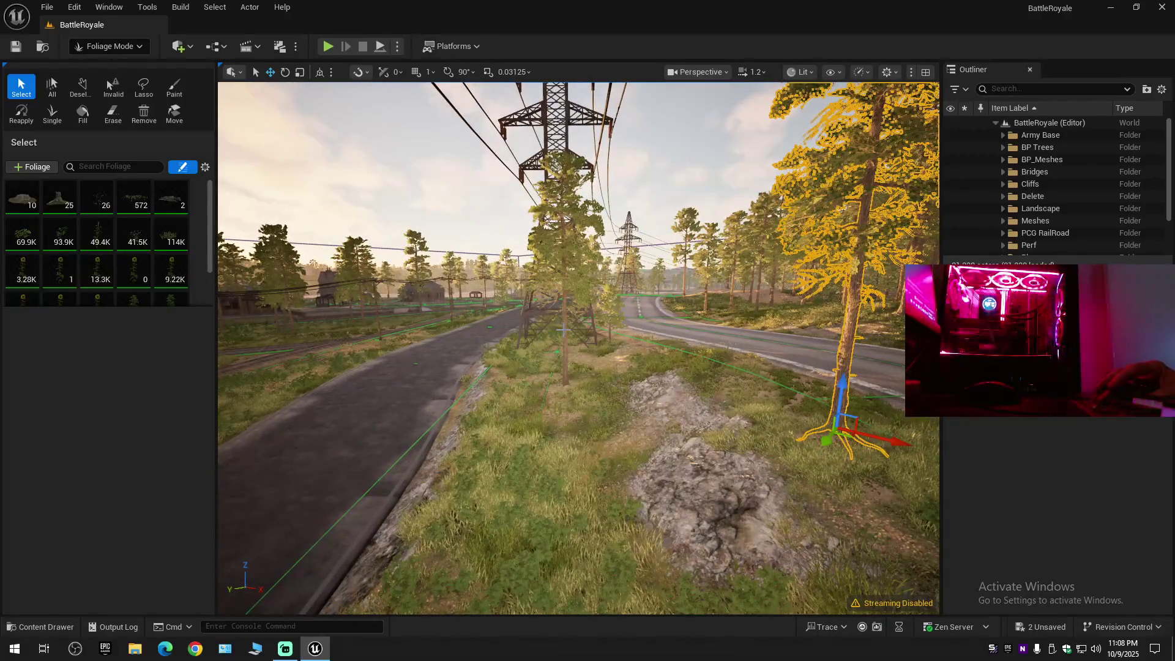
left_click(566, 344)
key("w")
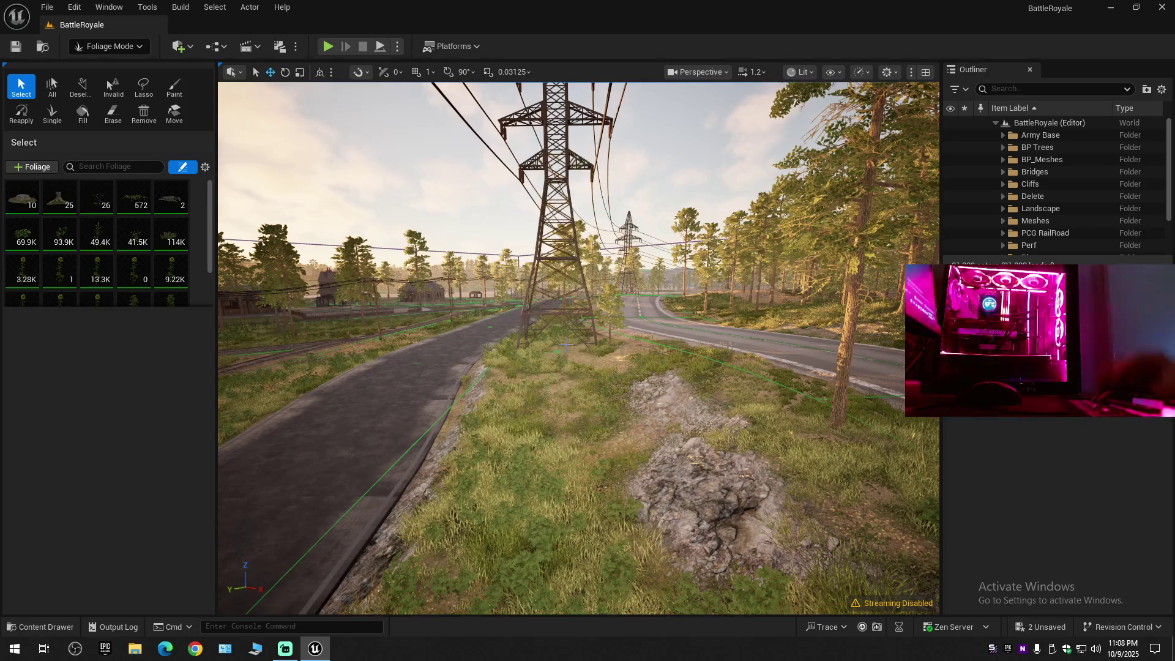
key("w")
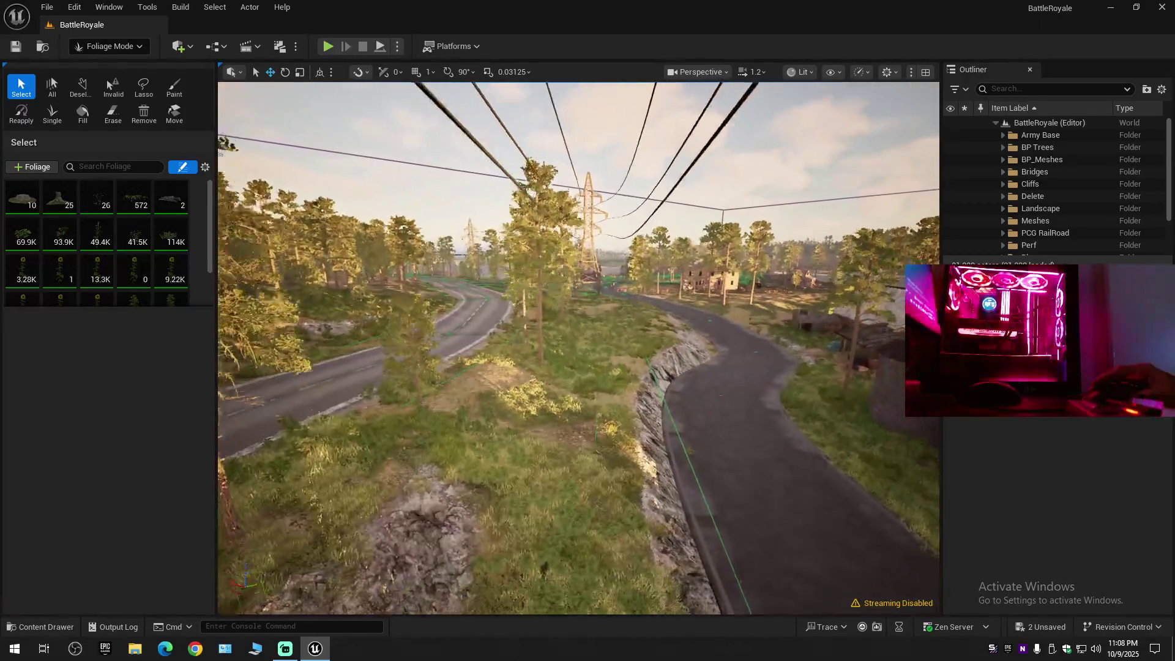
key("w")
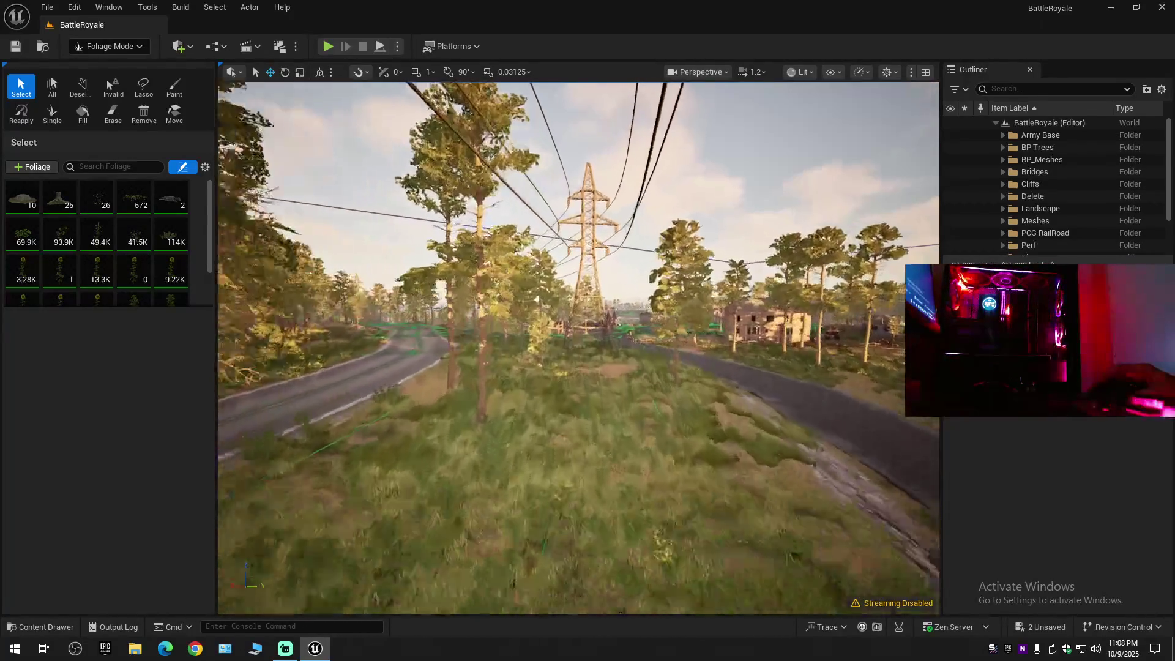
key("f")
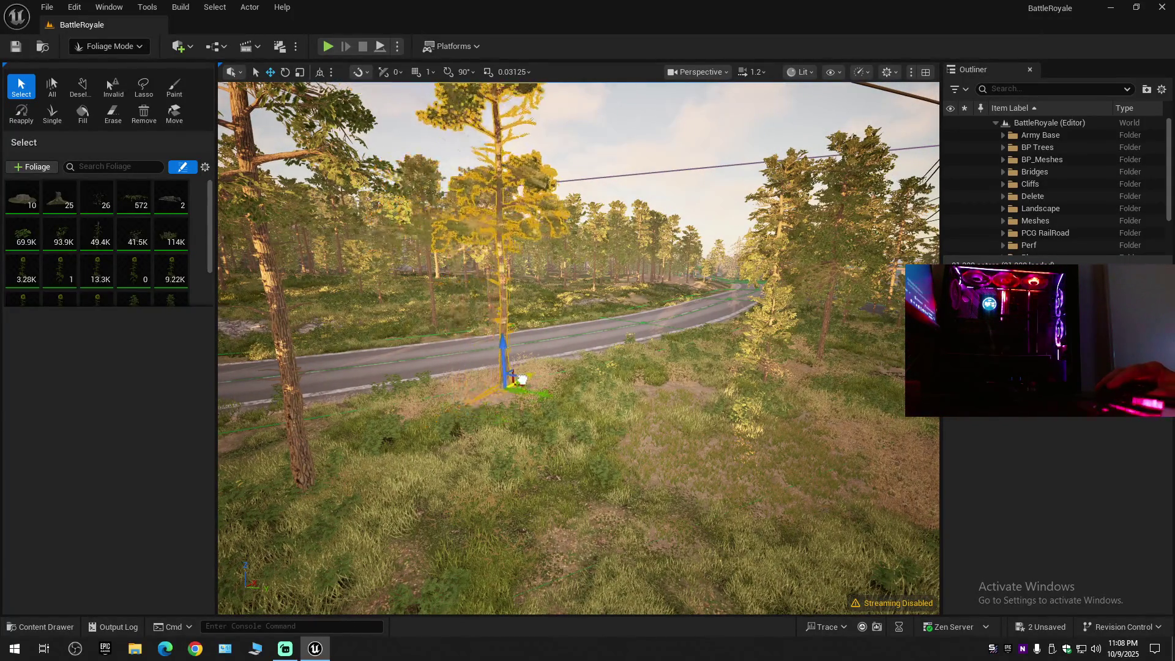
Fly around the pylon and silos to check the tree's new position.
key("w")
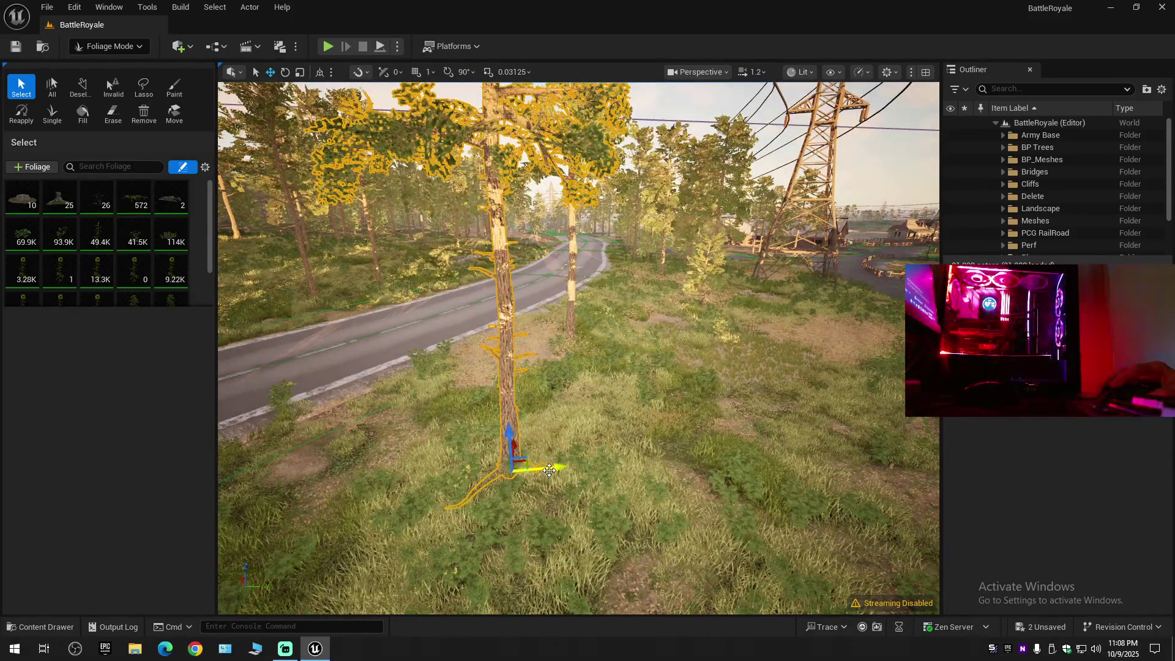
key("w")
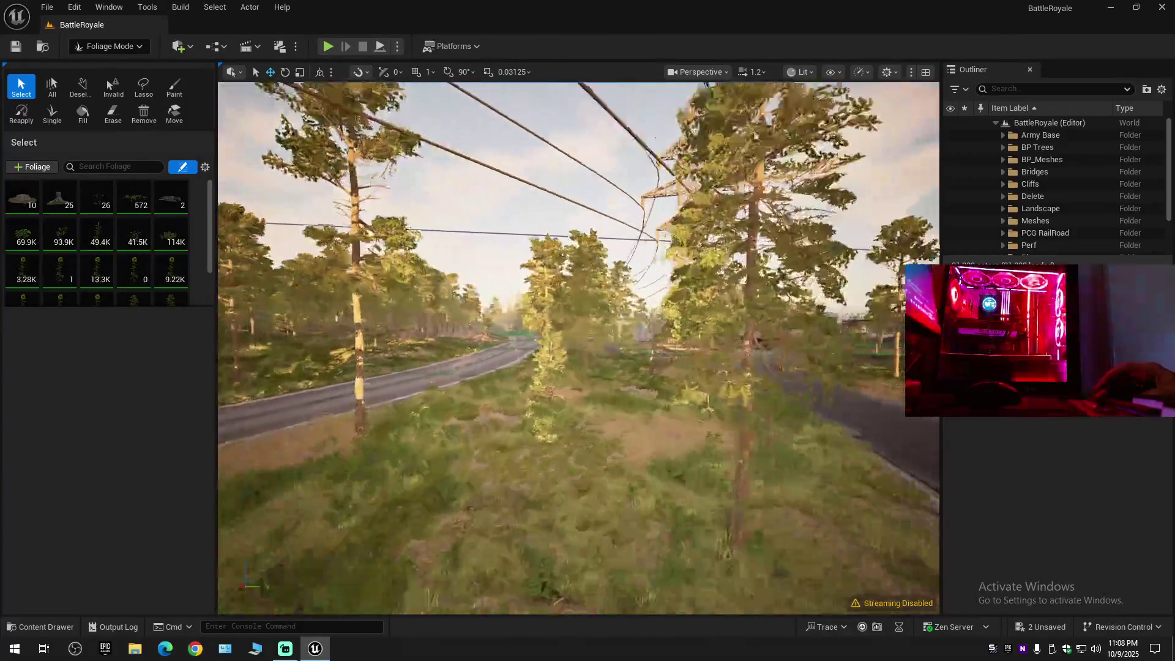
key("w")
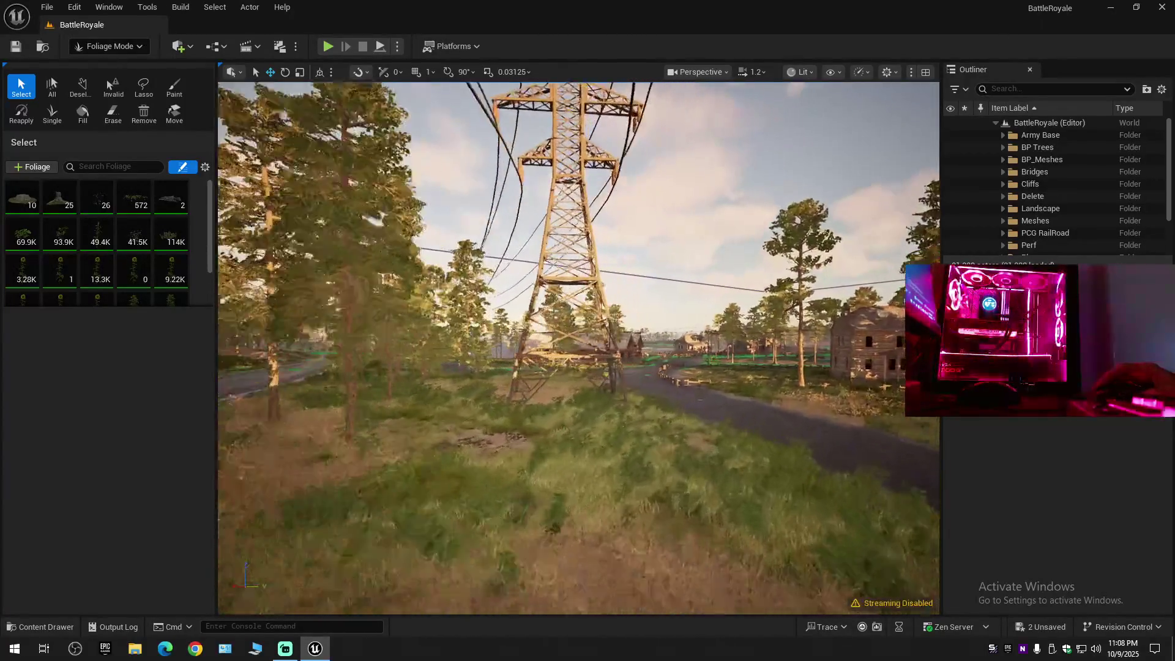
key("s")
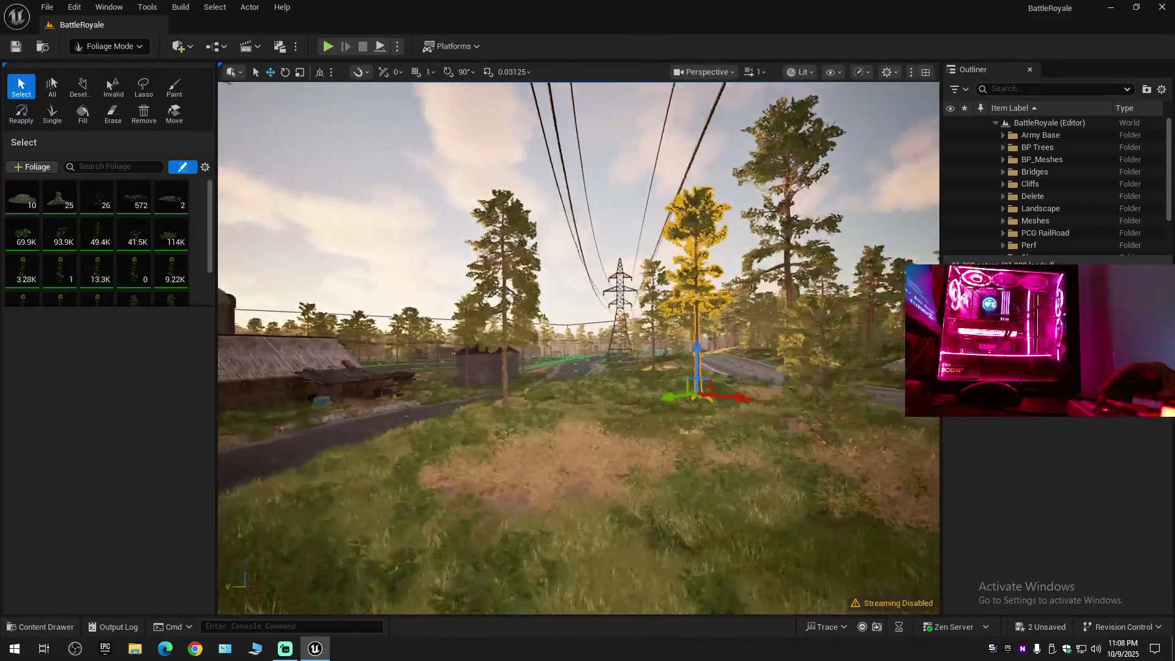
key("w")
scroll(578, 347, "up", 2)
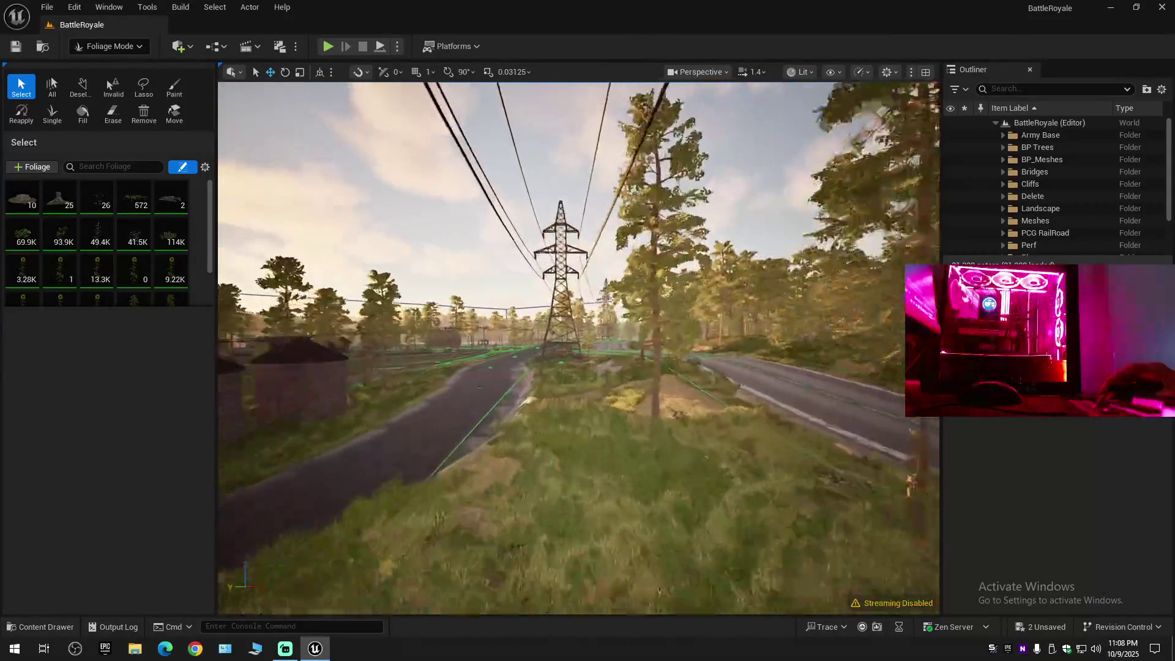
key("w")
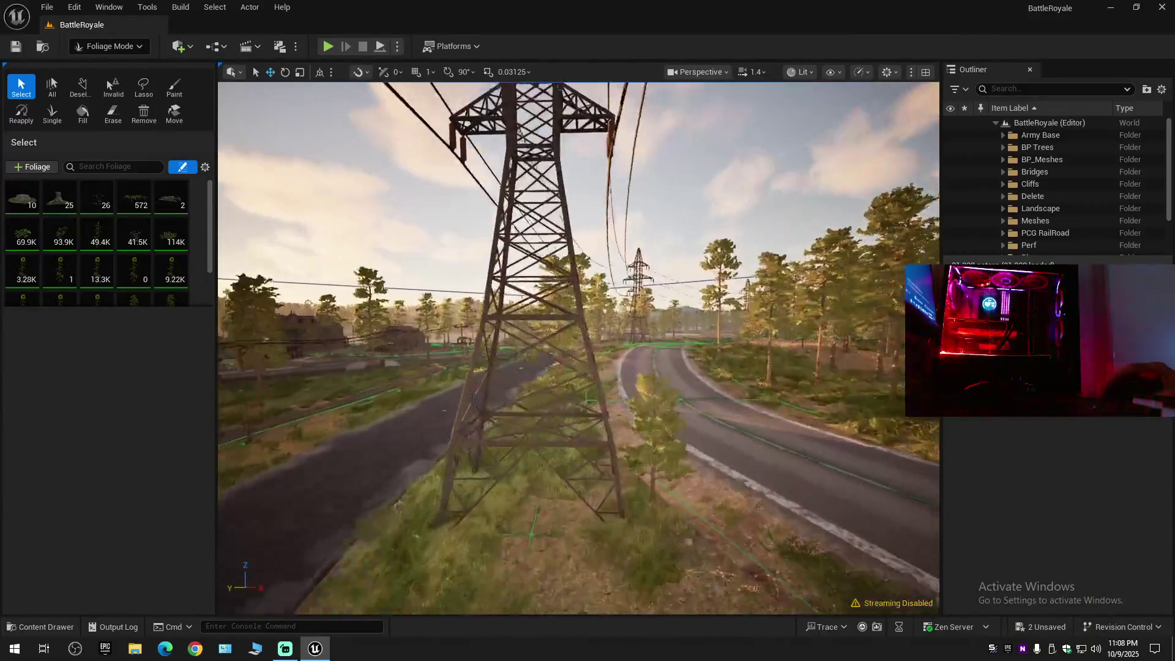
key("w")
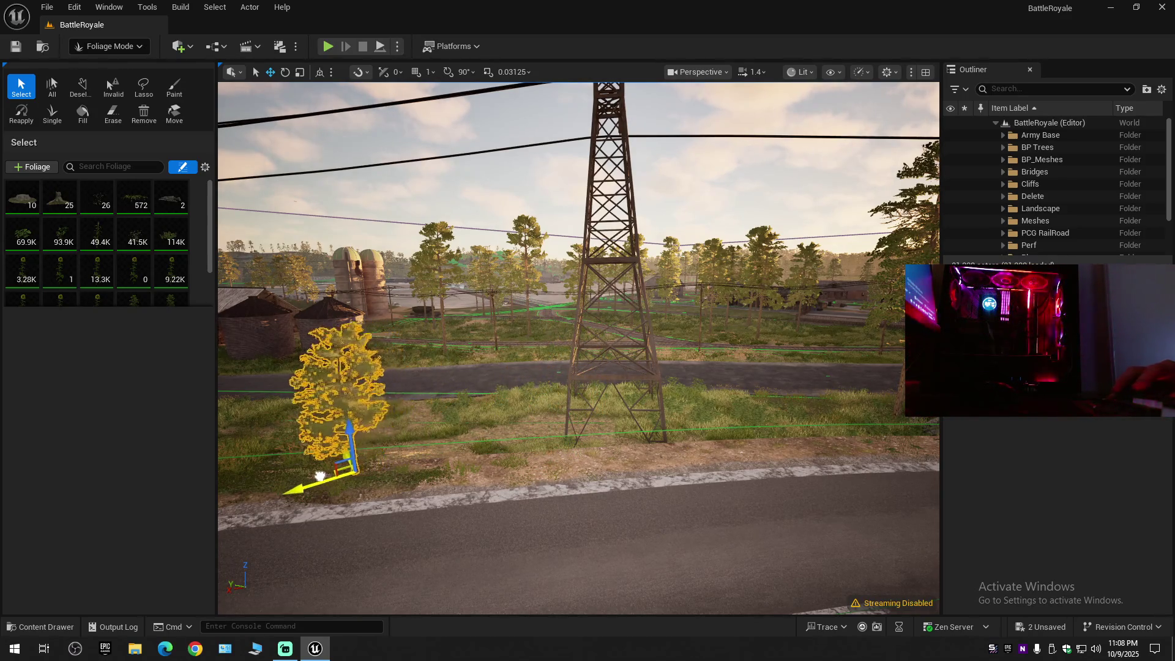
key("f")
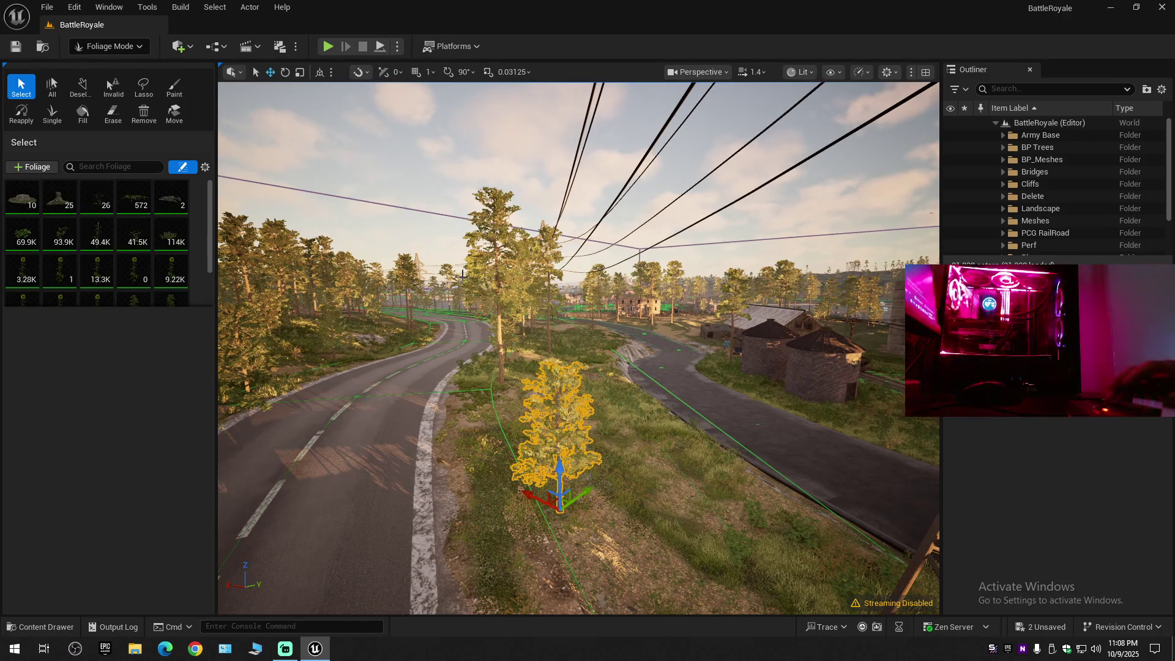
Delete the tall pine standing on the grass island between the two roads.
key("w")
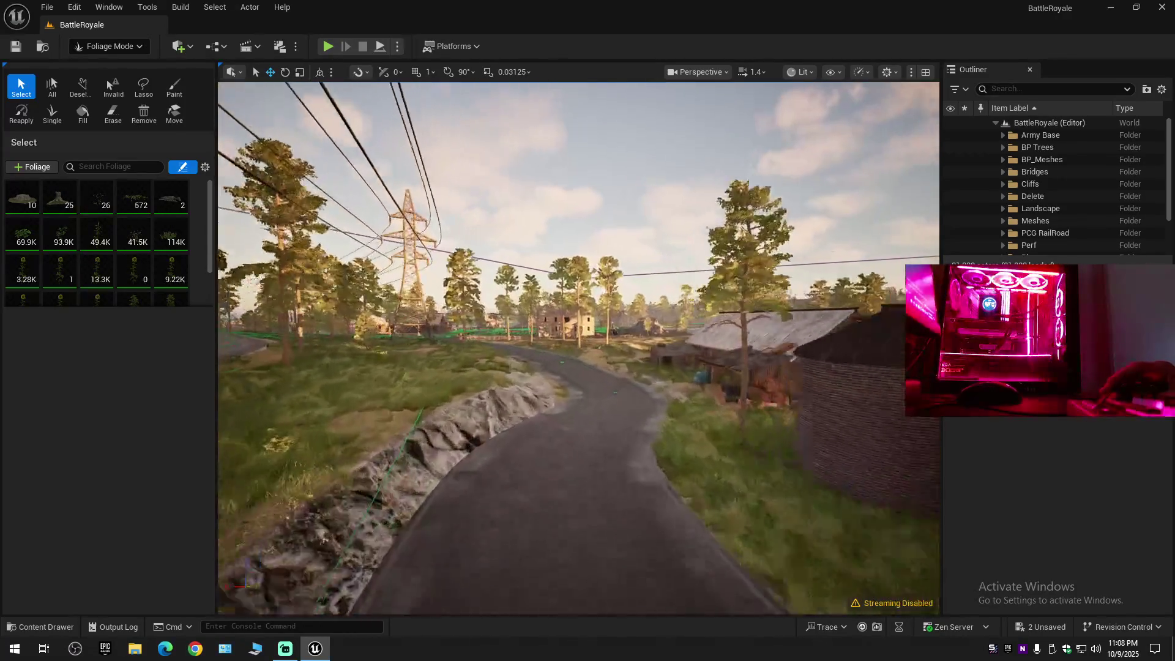
key("f")
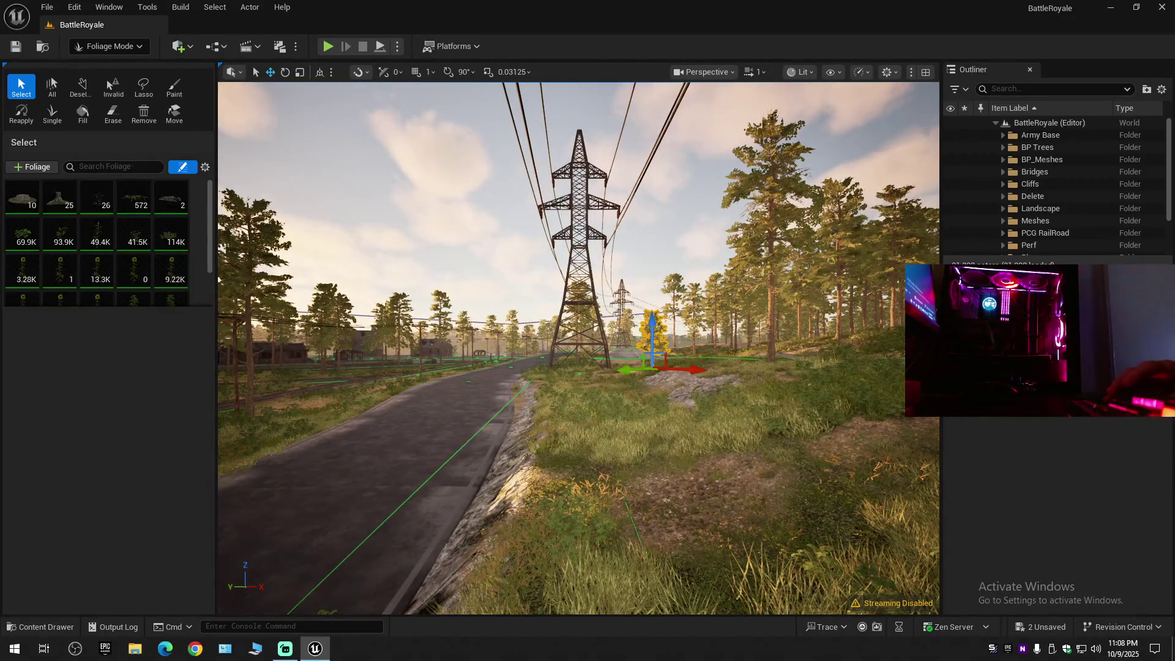
key("w")
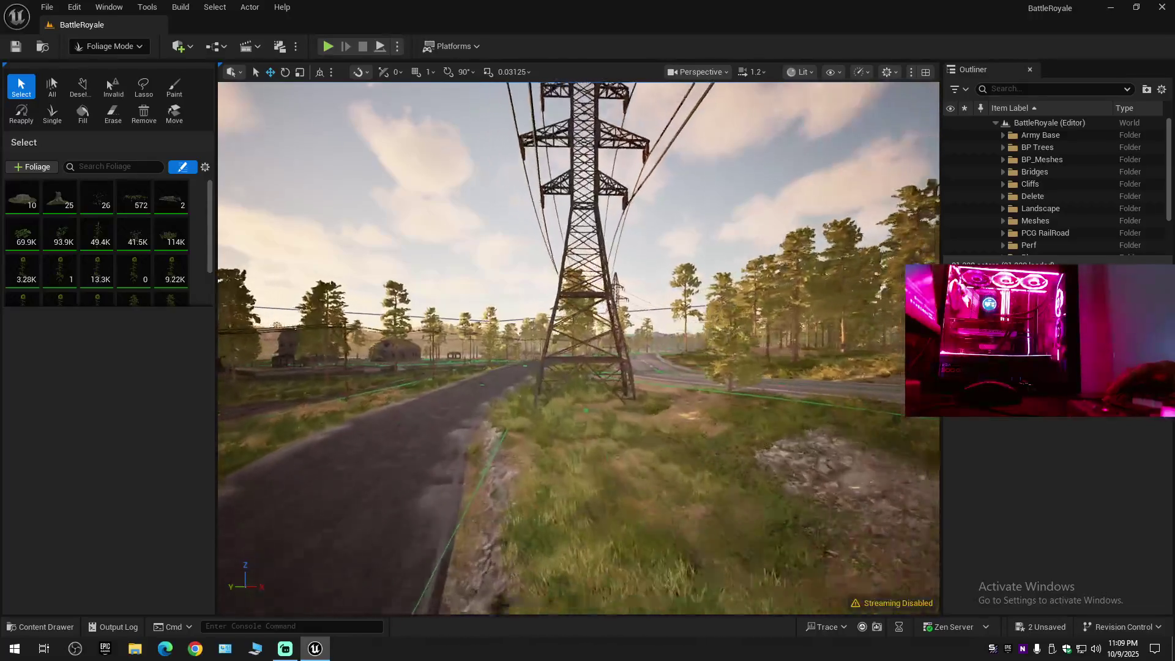
key("w")
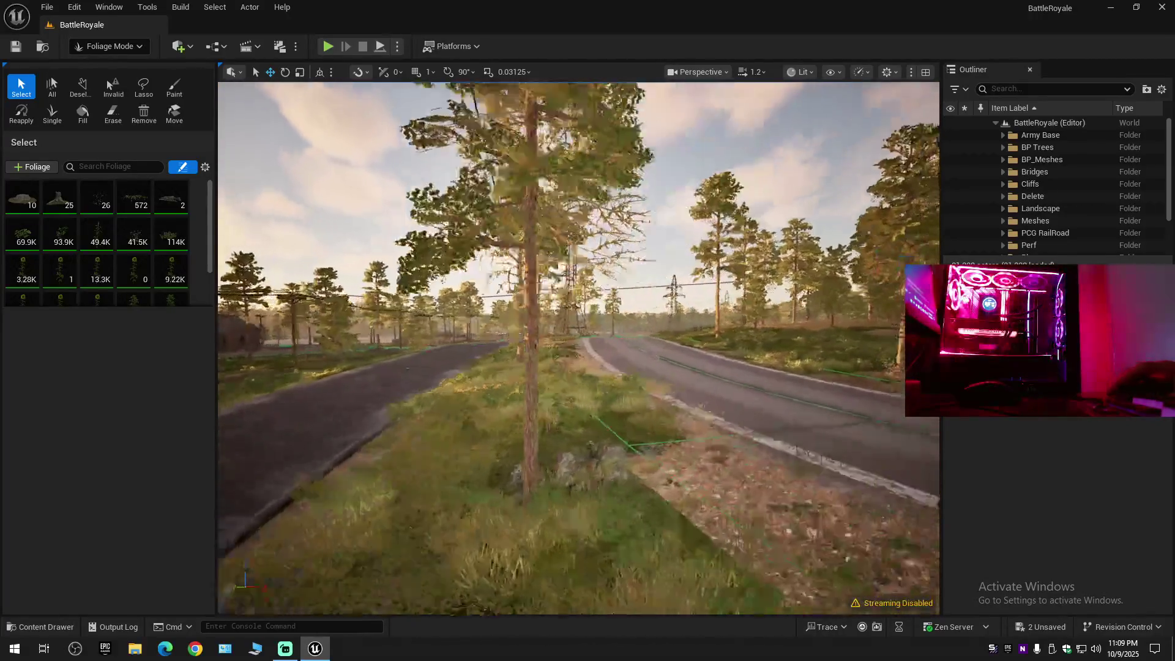
key("w")
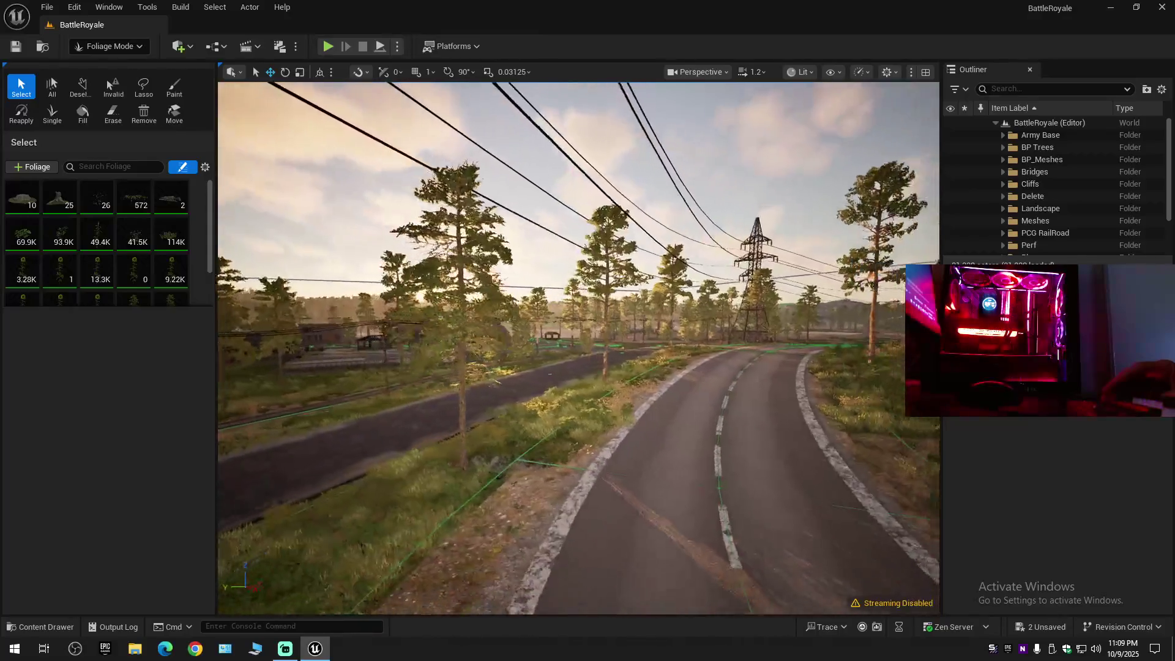
key("w")
left_click(524, 416)
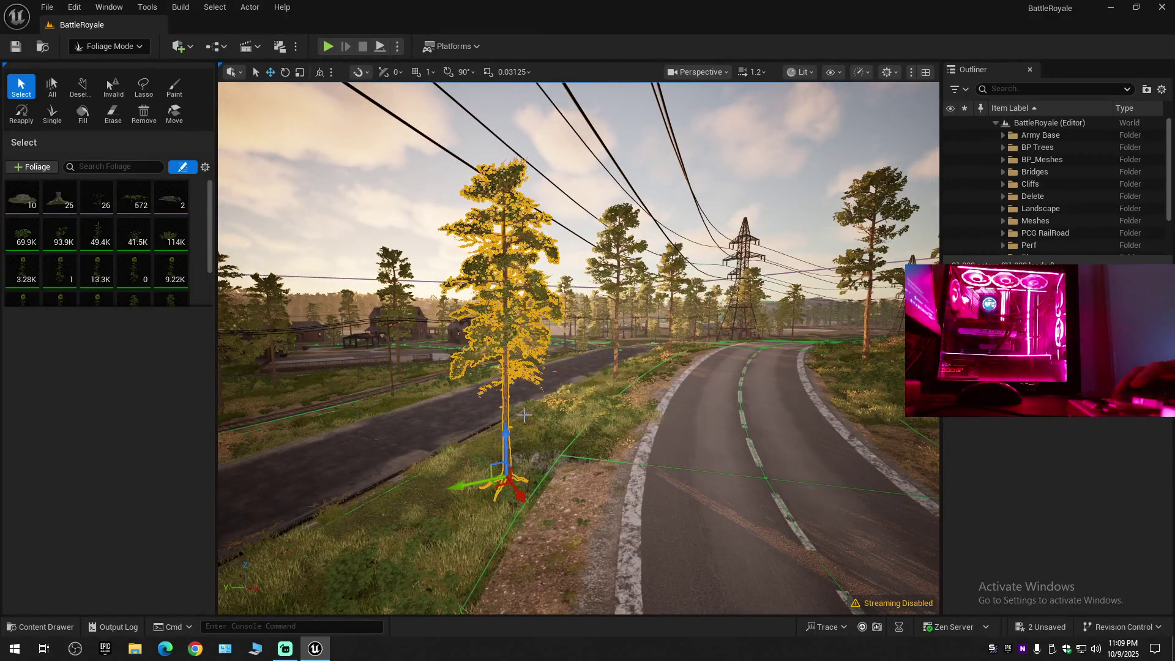
key("Delete")
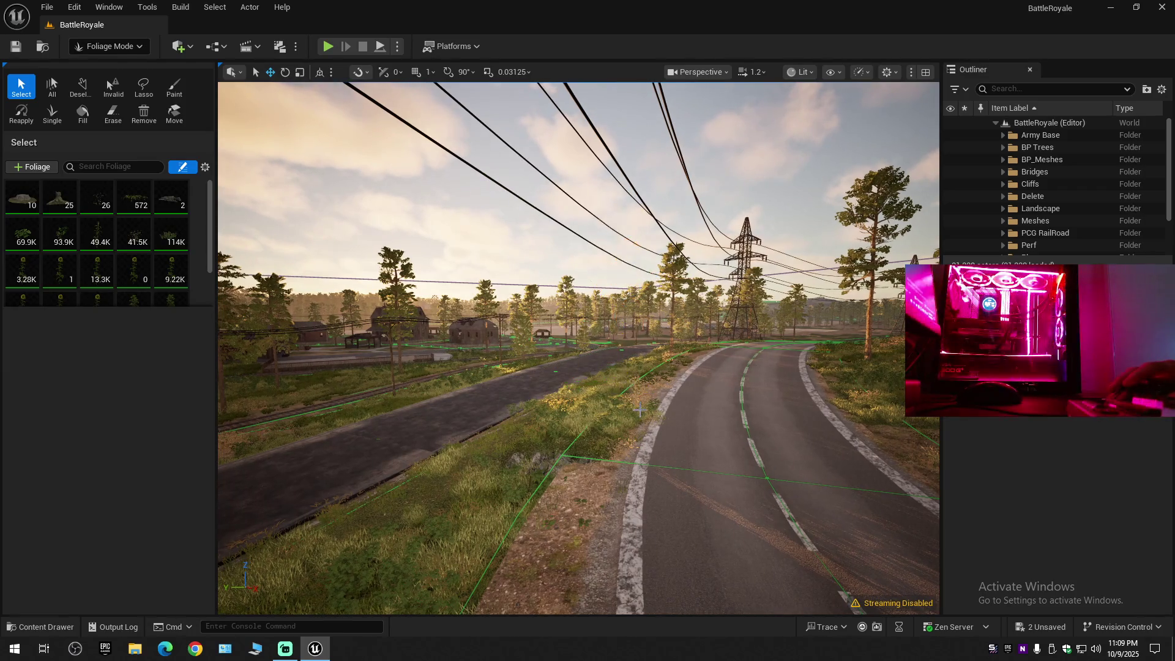
Delete a second pine tree on the grass verge.
key("w")
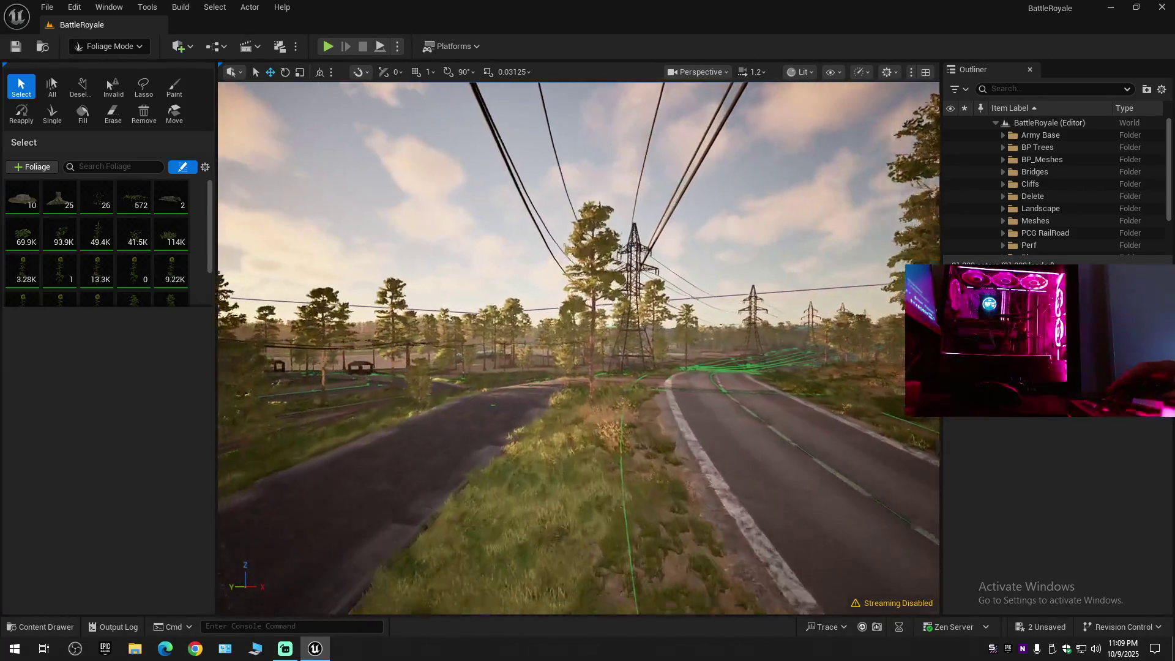
key("w")
left_click(585, 386)
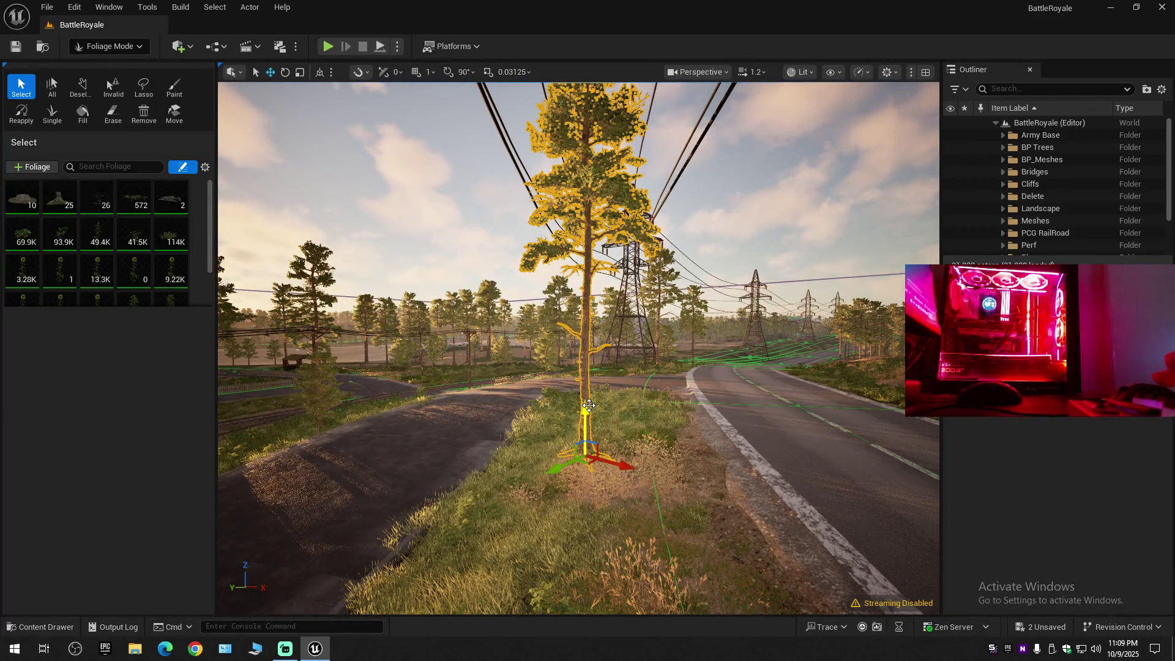
key("Delete")
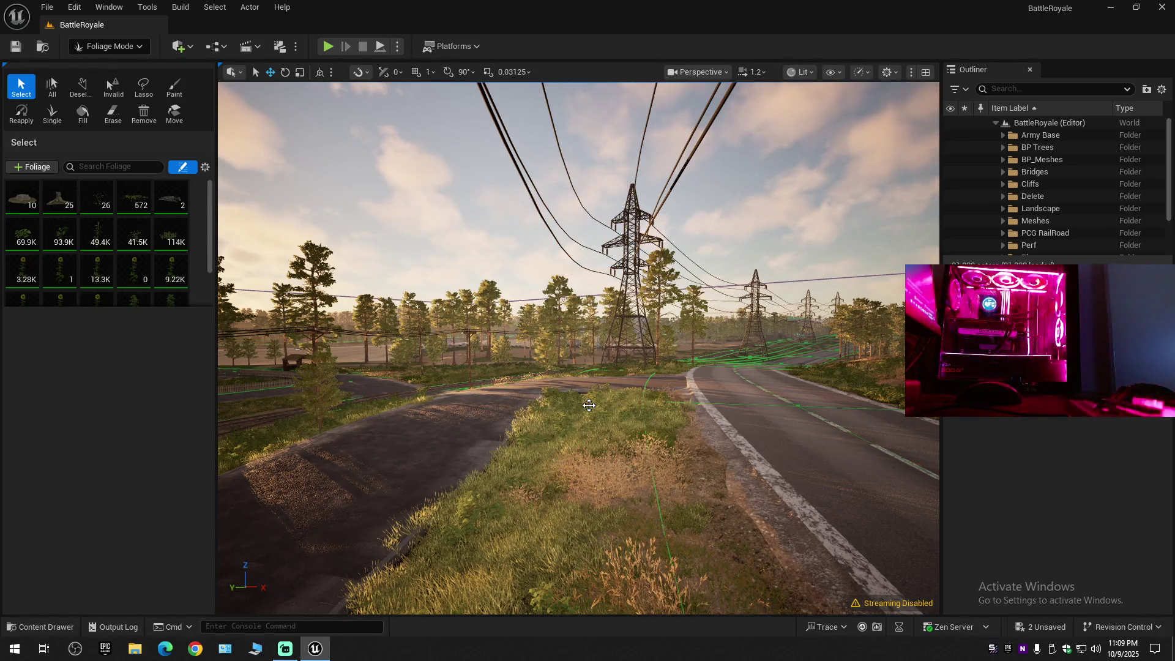
Select the pine beside the road beneath the pylons and frame it.
key("w")
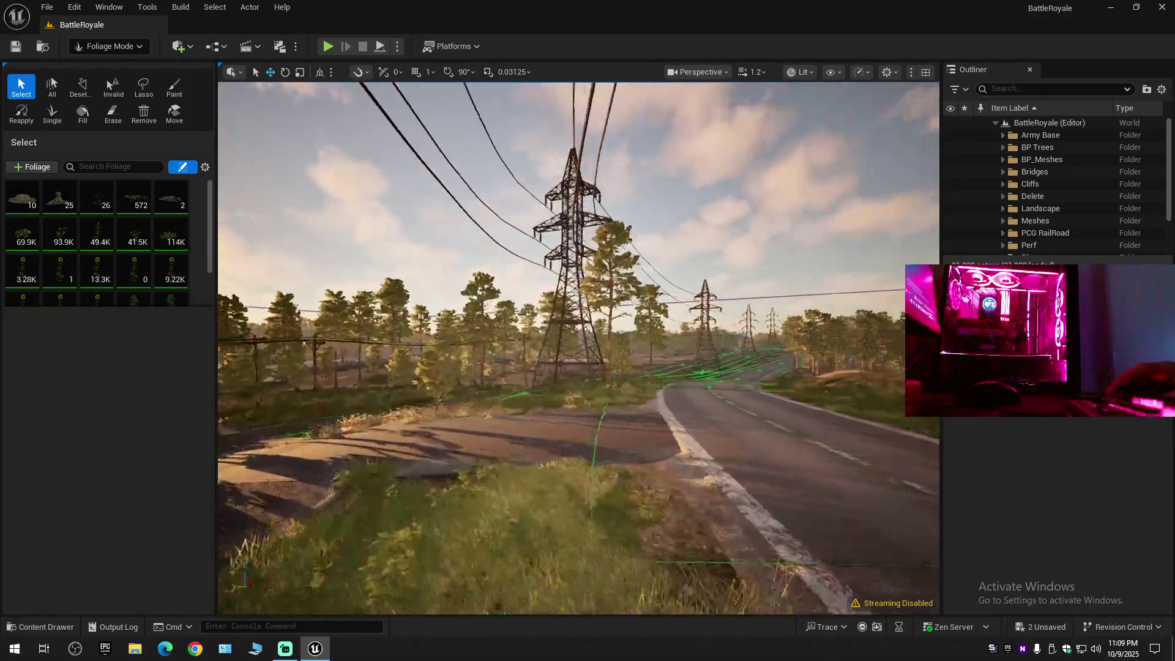
key("w")
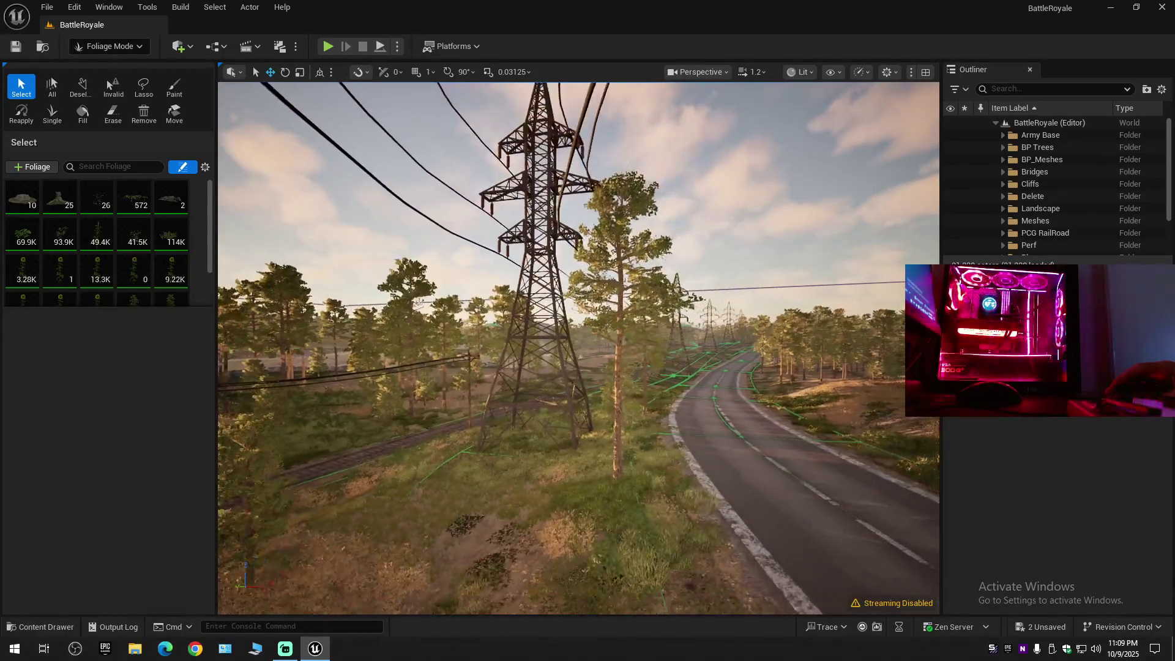
key("w")
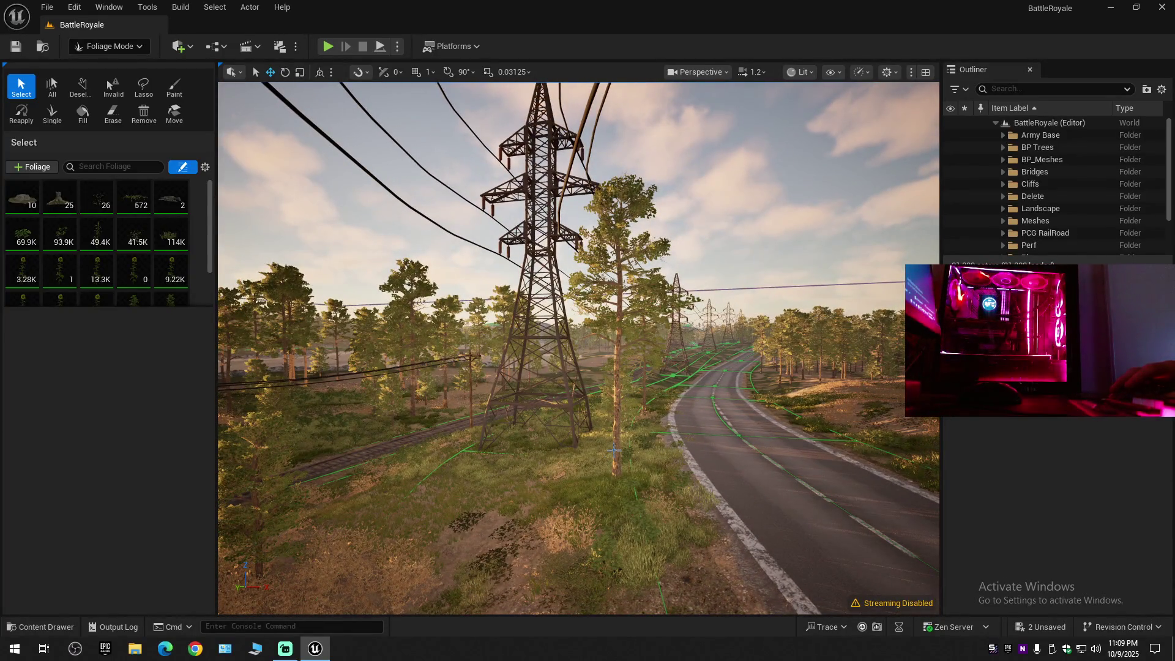
left_click(617, 453)
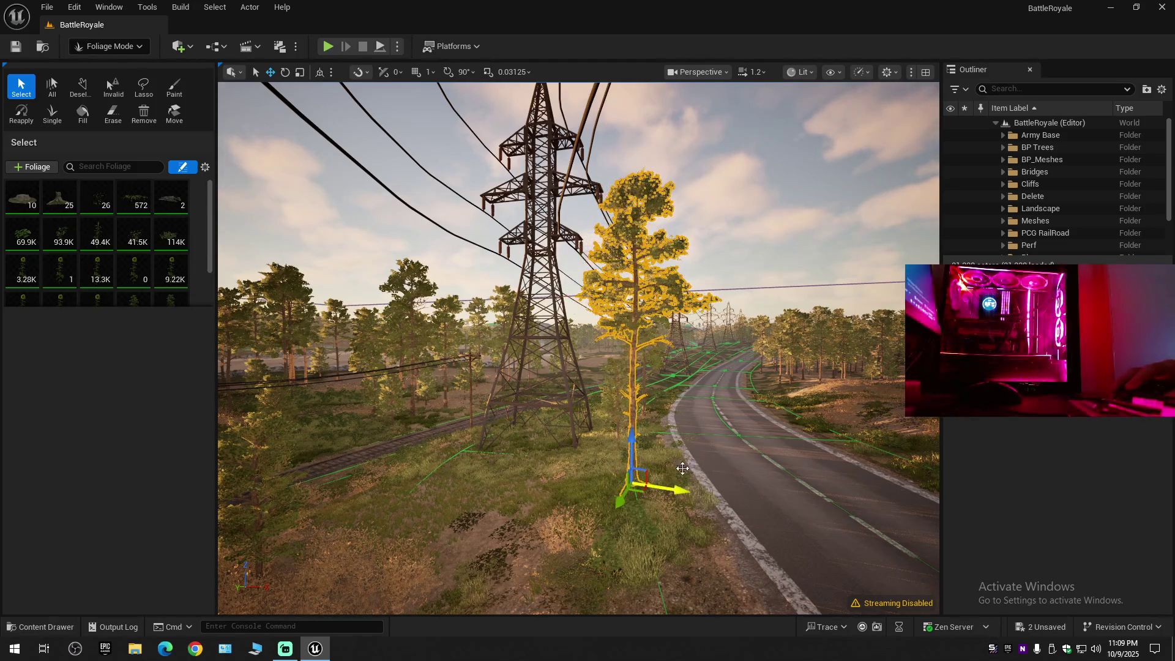
key("w")
key("s")
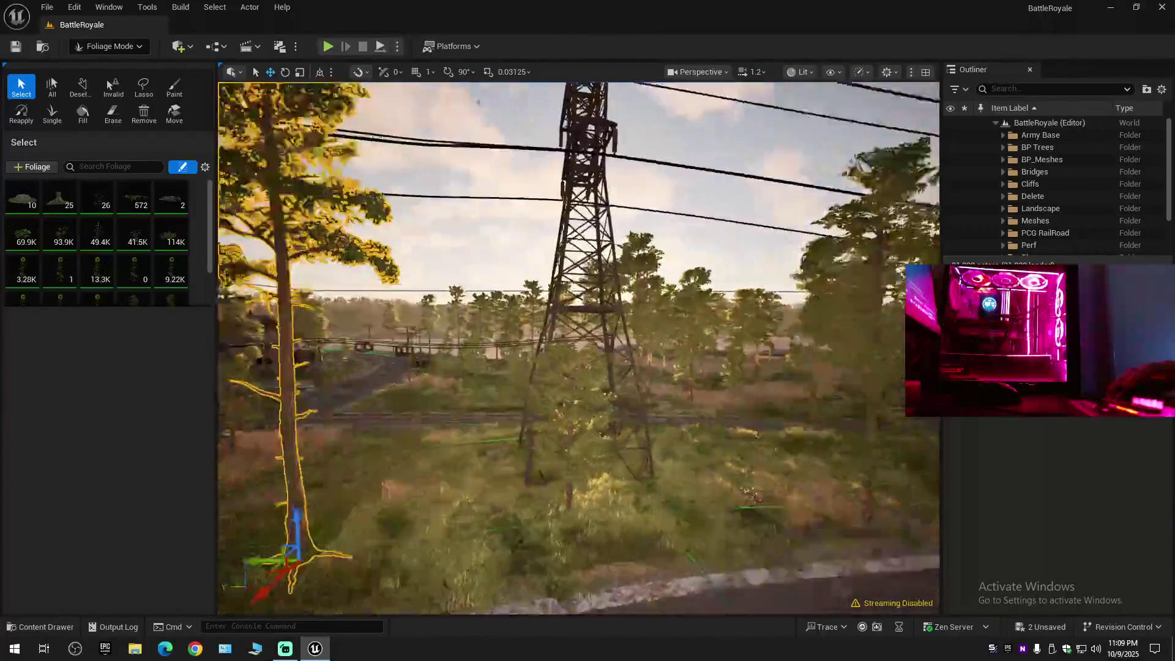
key("s")
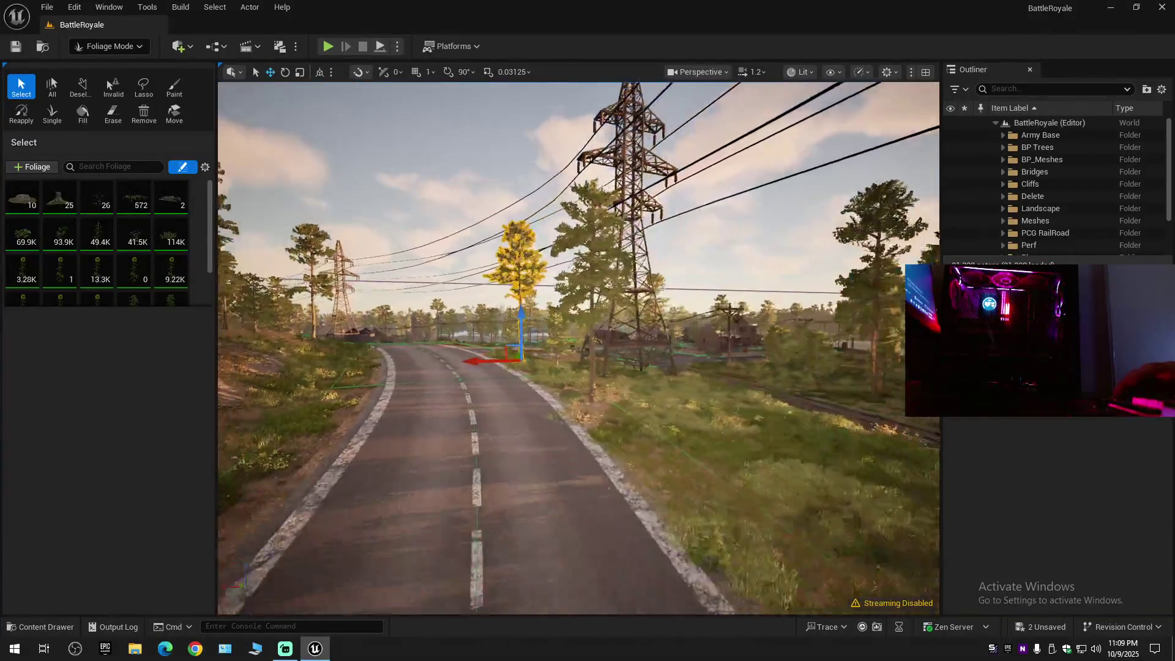
Return to Selection Mode, then run Save Current Level and Save All.
left_click(116, 48)
left_click(116, 66)
left_click(15, 46)
left_click(47, 6)
mouse_move(80, 86)
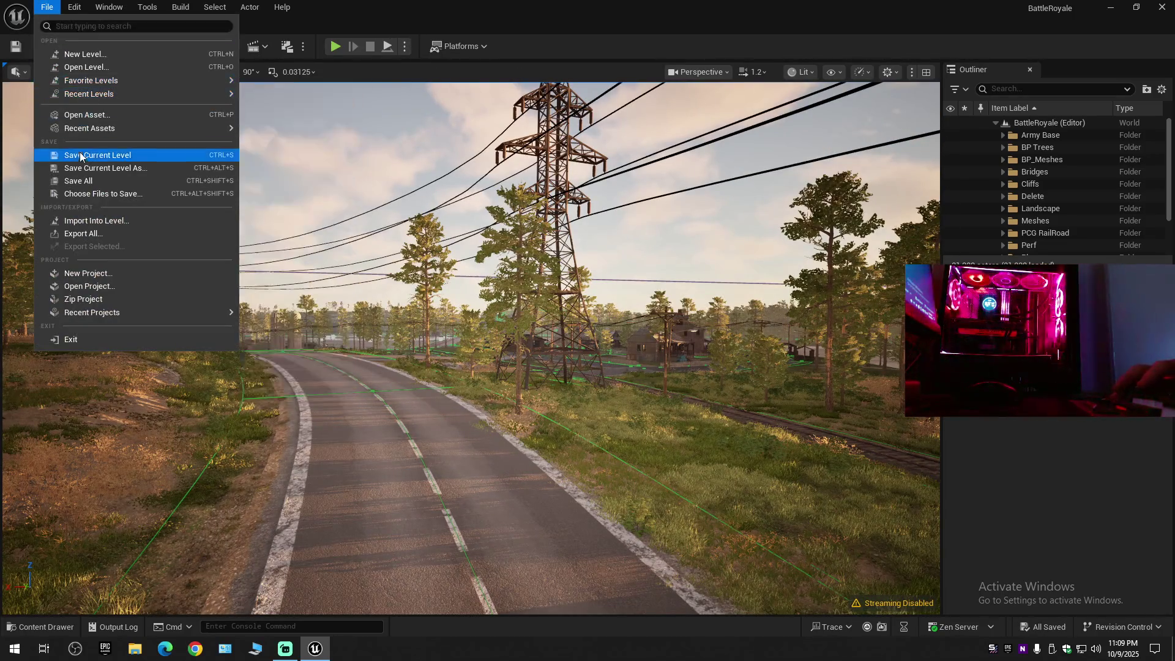
left_click(80, 154)
left_click(47, 7)
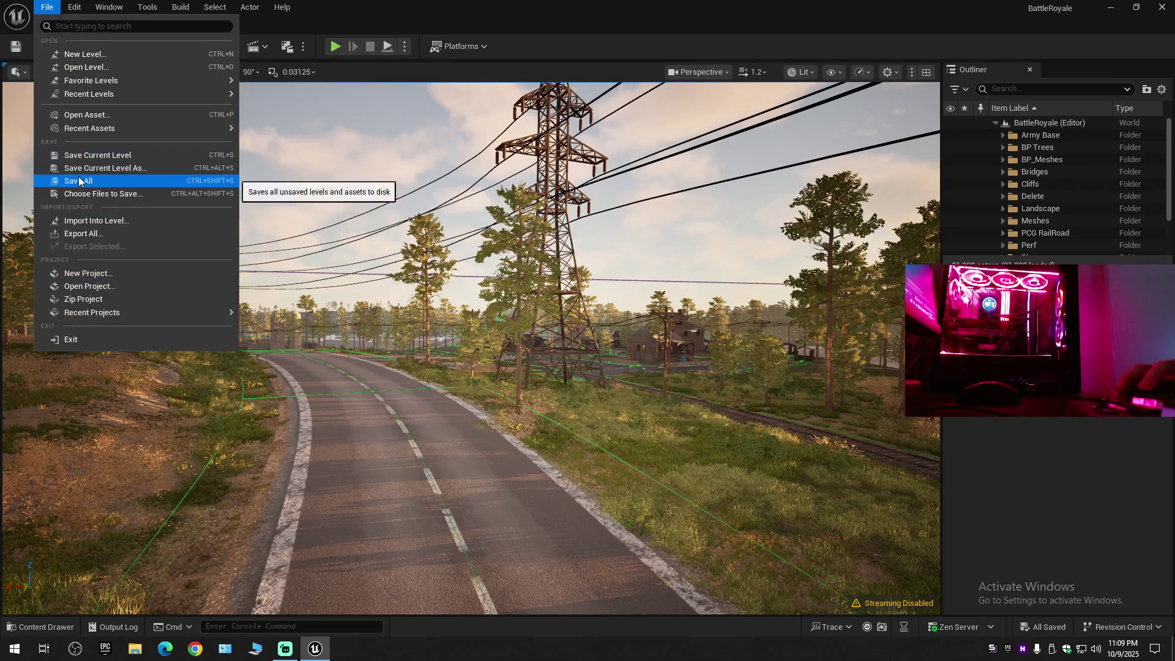
left_click(78, 180)
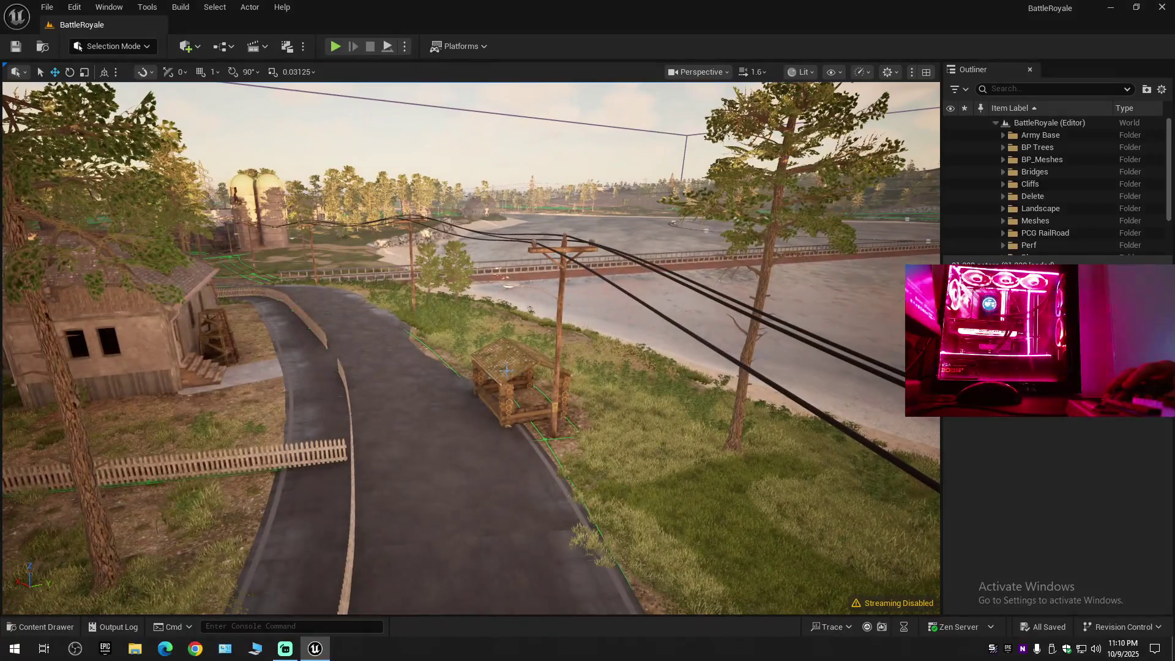
Select SM_Log_Hut_6, go full-screen with F11, and drag it sideways away from the road.
left_click(507, 370)
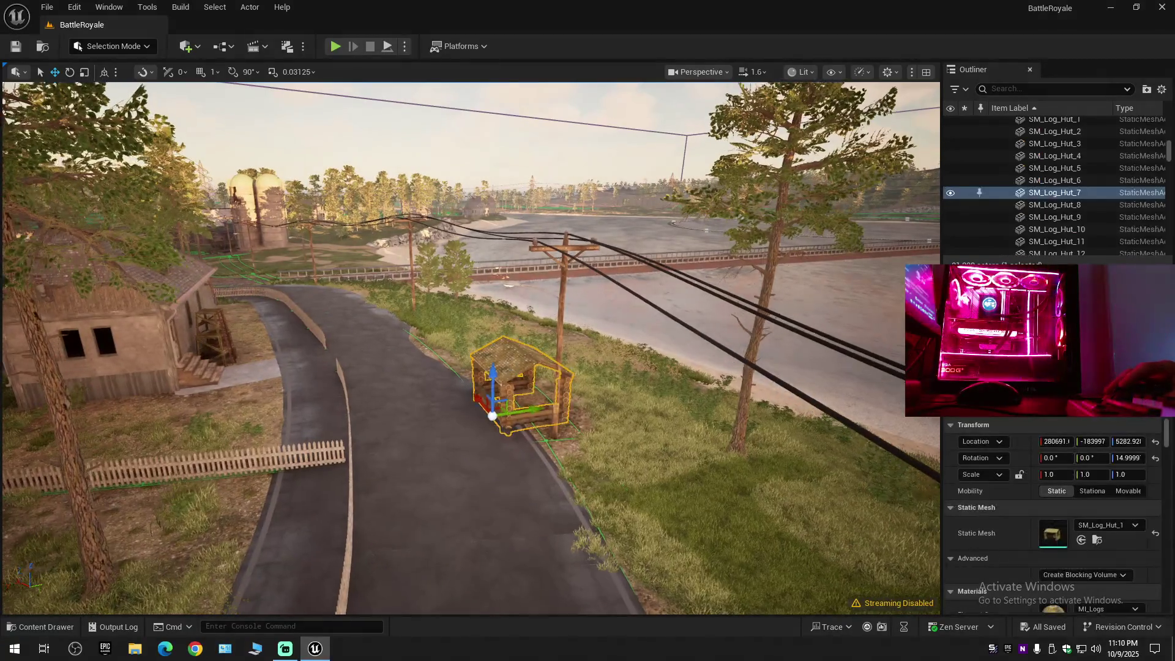
key("f")
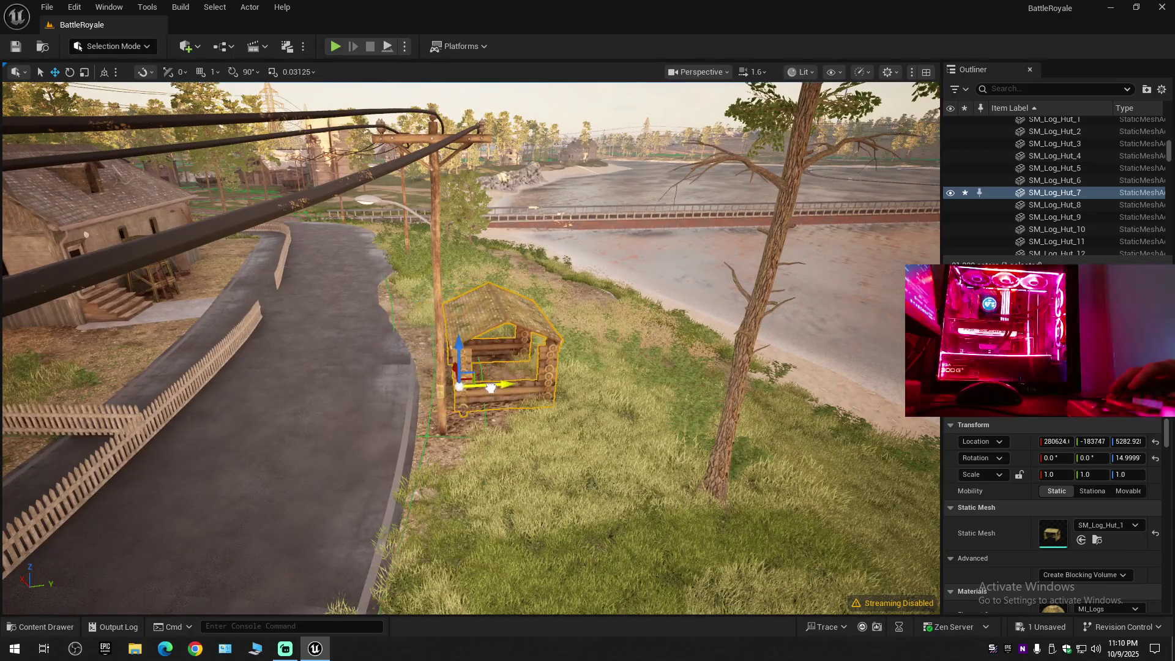
left_click_drag(491, 387, 494, 413)
left_click(495, 413)
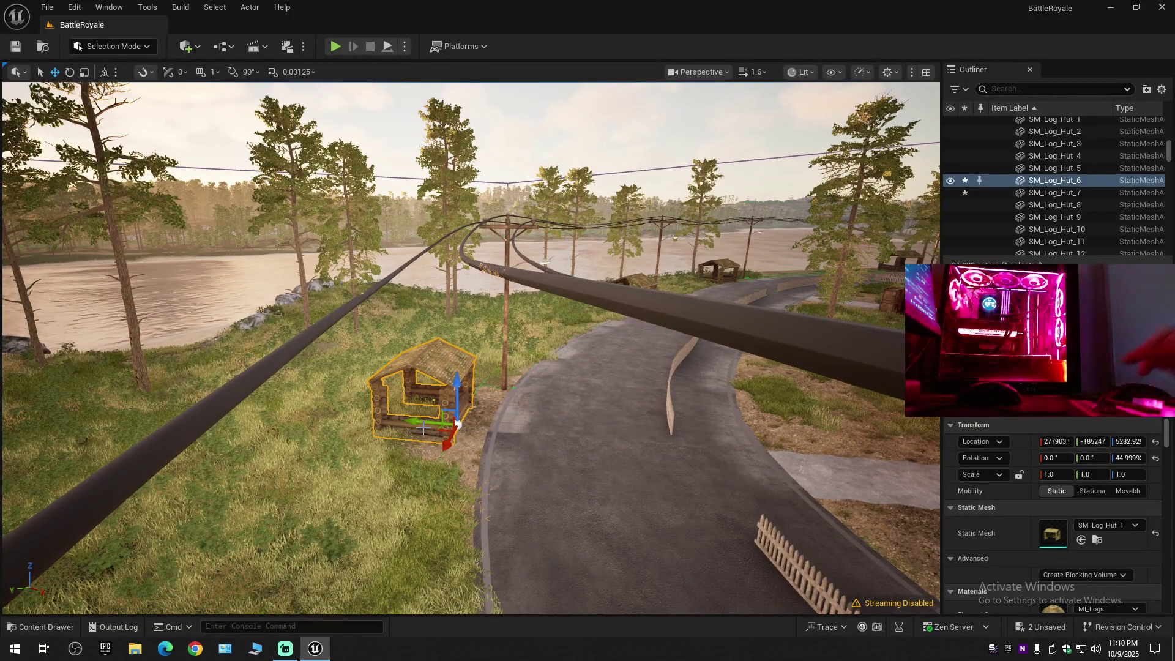
key("F11")
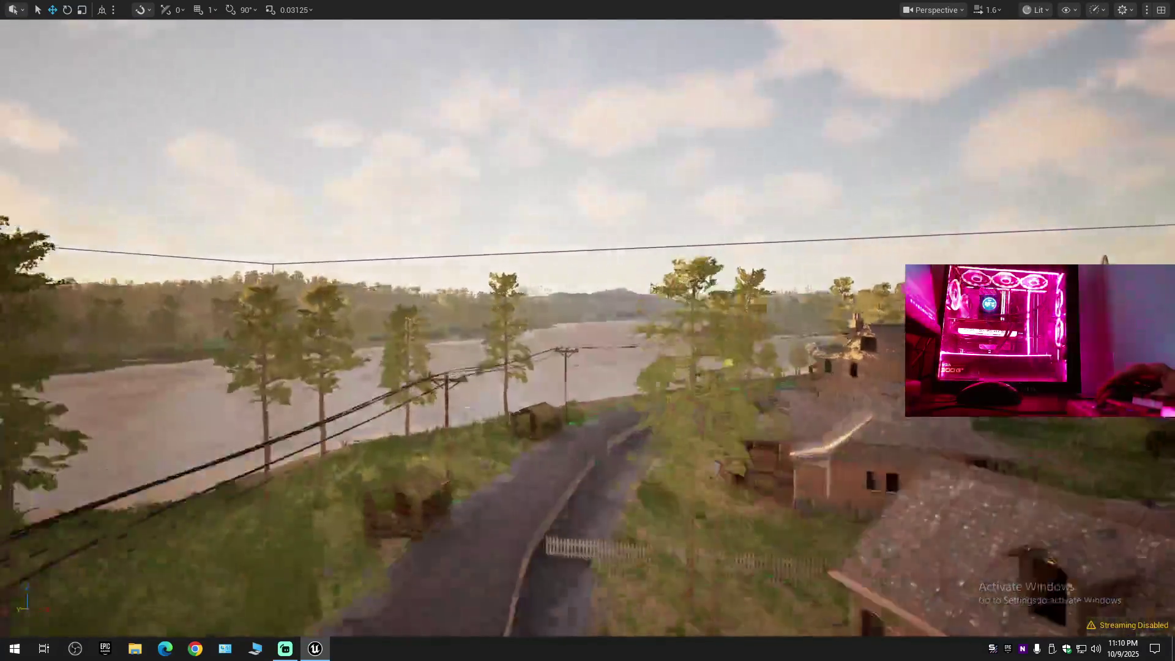
mouse_move(476, 398)
left_mouse_down()
mouse_move(414, 426)
mouse_move(440, 440)
mouse_move(513, 427)
left_mouse_up()
left_click(512, 427)
mouse_move(509, 480)
left_mouse_down()
mouse_move(466, 466)
mouse_move(520, 468)
mouse_move(581, 429)
mouse_move(681, 392)
left_mouse_up()
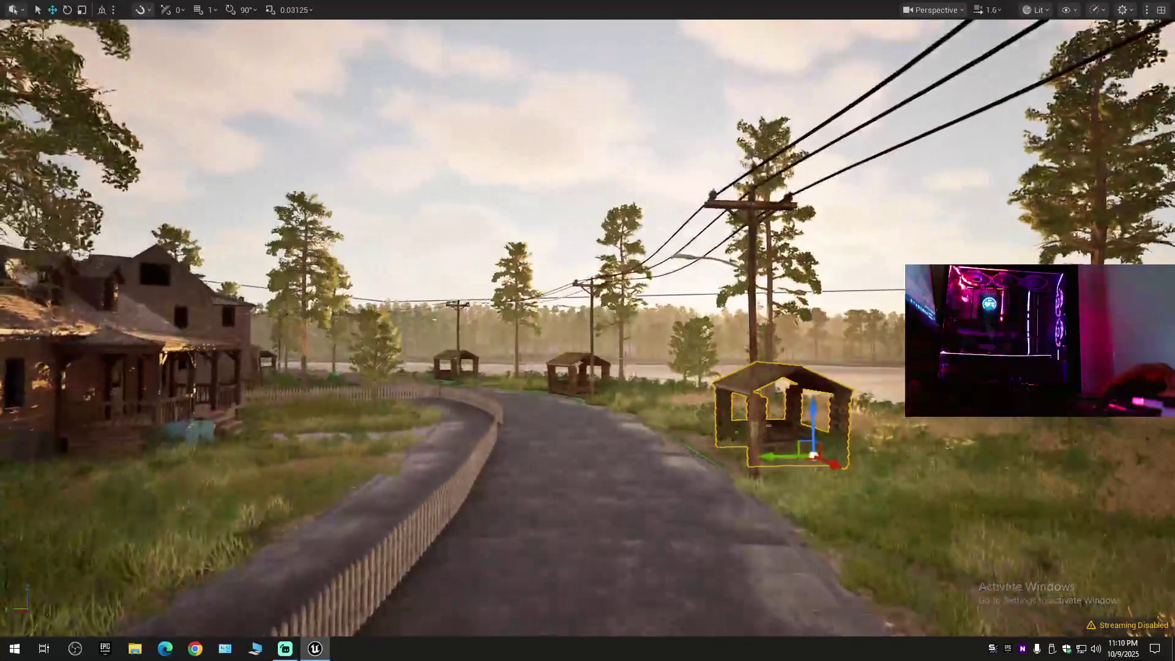
left_click_drag(555, 183, 556, 184)
scroll(555, 183, "down", 2)
scroll(556, 184, "up", 1)
scroll(556, 184, "up", 2)
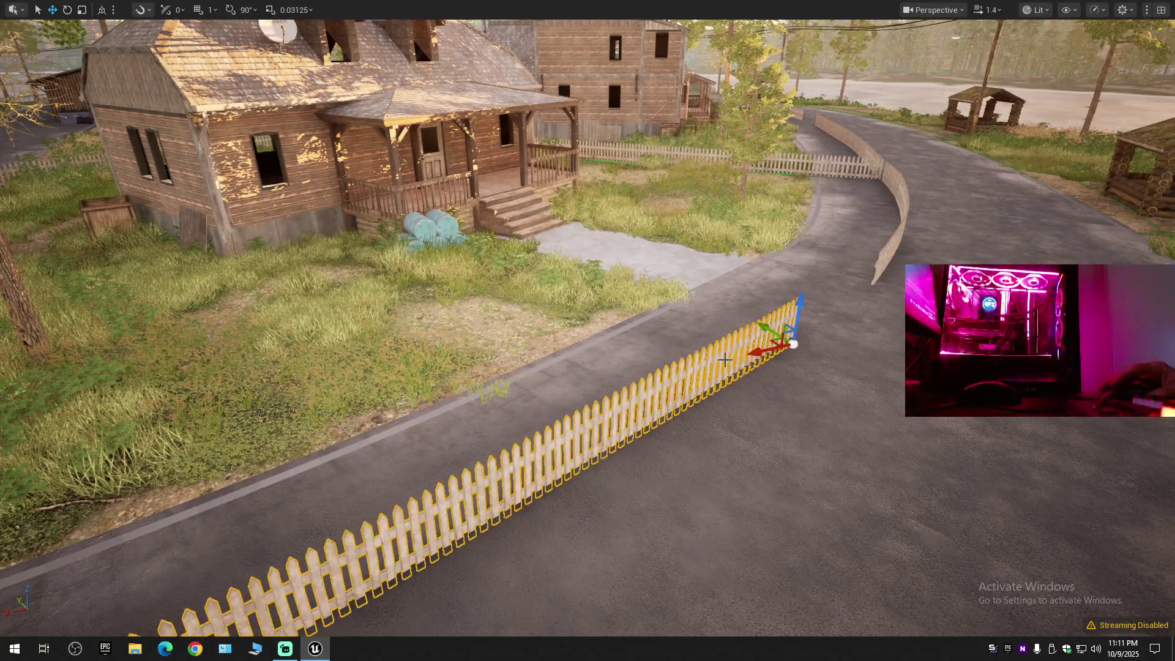
Scale the picket fence shorter and rotate it about 4.4°.
mouse_move(725, 360)
left_mouse_down()
mouse_move(760, 361)
mouse_move(606, 346)
mouse_move(805, 371)
left_mouse_up()
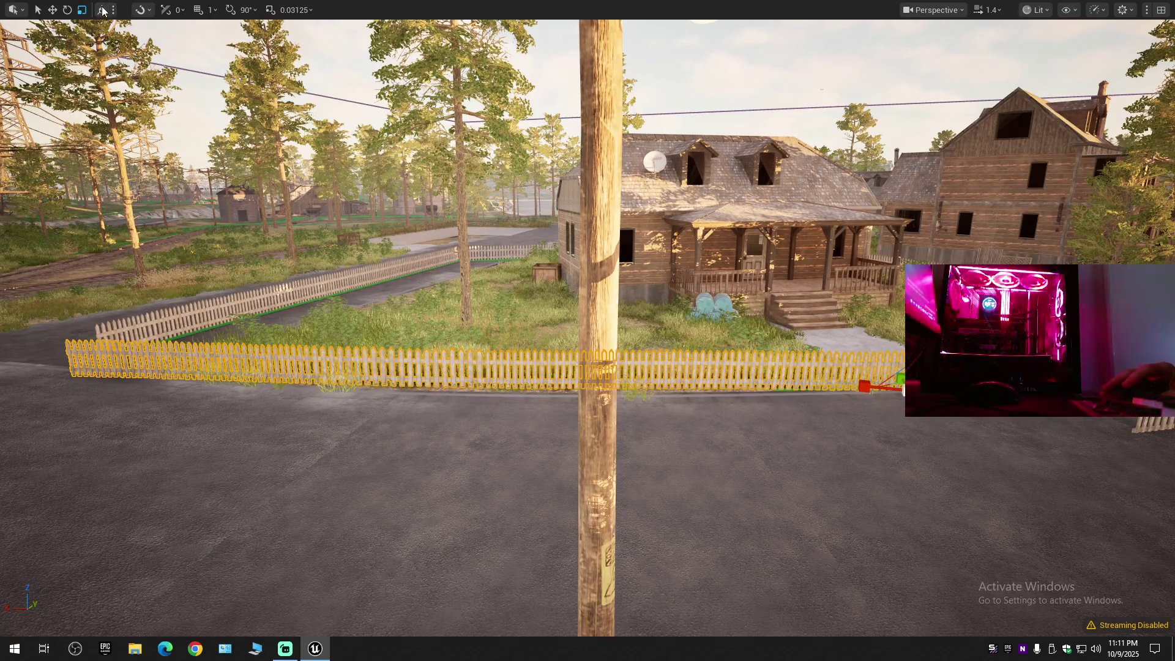
left_click_drag(865, 388, 848, 388)
left_click_drag(587, 367, 502, 367)
key("e")
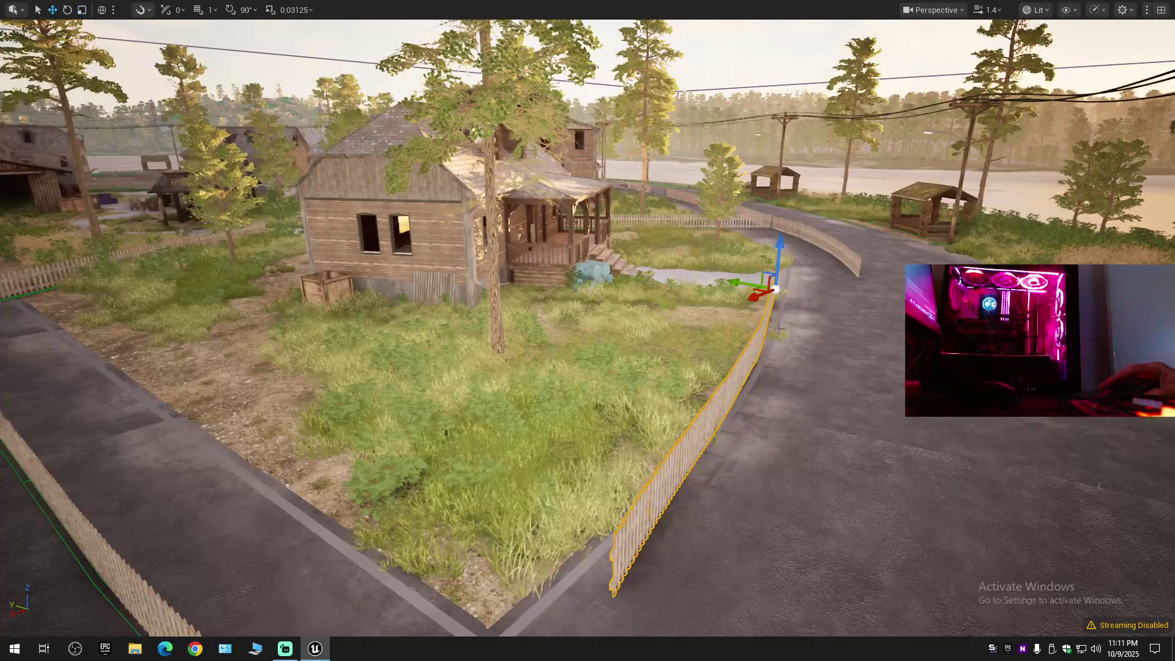
left_click_drag(784, 305, 762, 309)
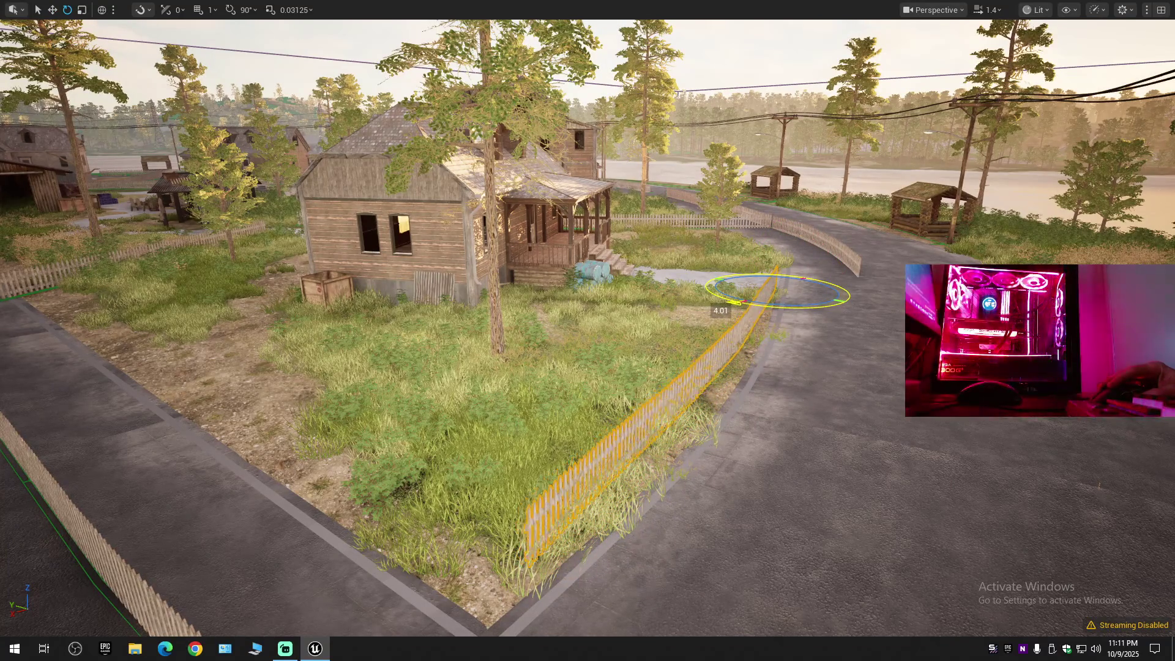
Move the fence along X and Y onto the road edge and fine-rotate it.
left_click_drag(587, 367, 551, 367)
left_click_drag(588, 330, 588, 299)
key("w")
mouse_move(809, 397)
left_mouse_down()
mouse_move(743, 403)
mouse_move(728, 380)
left_mouse_up()
scroll(728, 379, "down", 1)
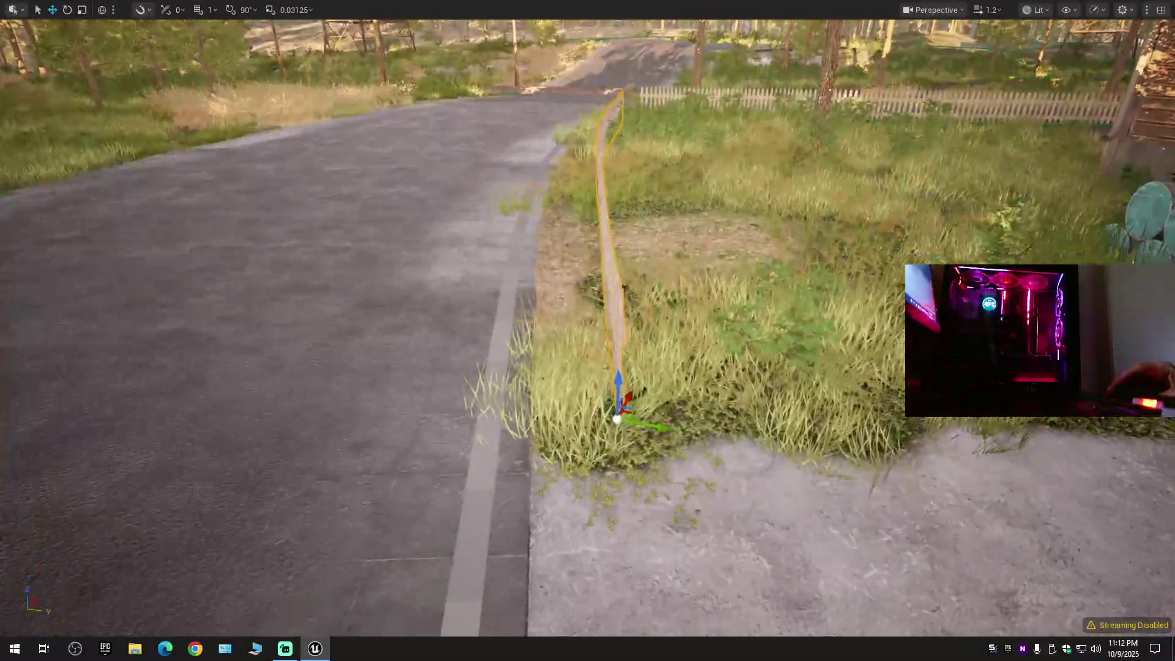
left_click_drag(662, 433, 611, 422)
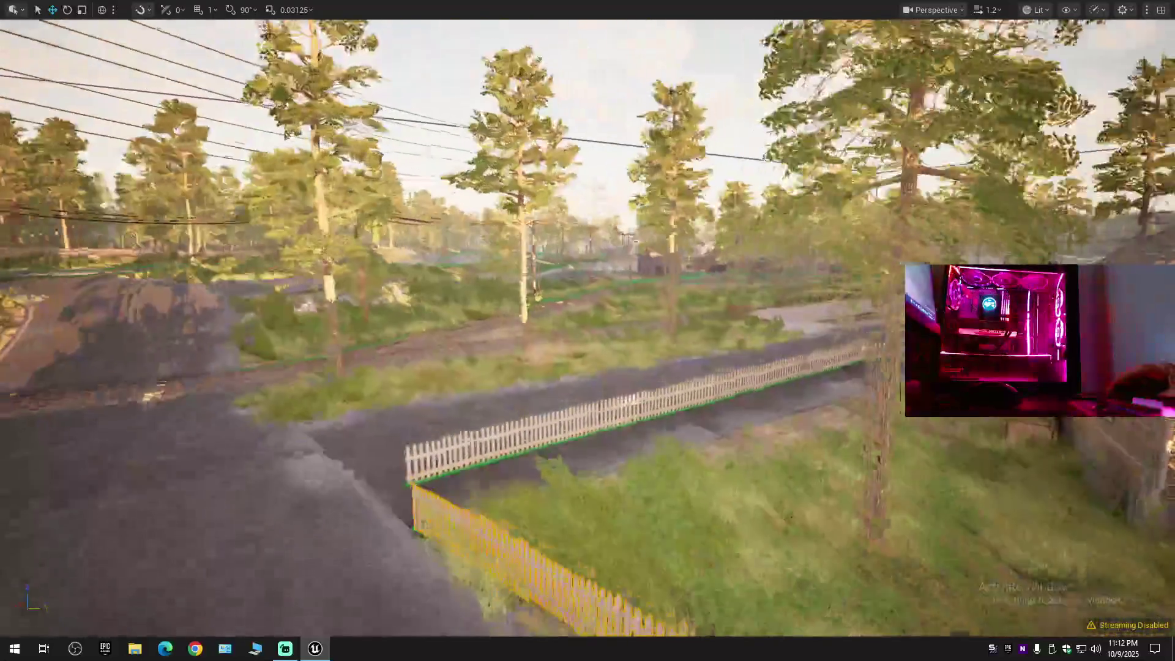
key("e")
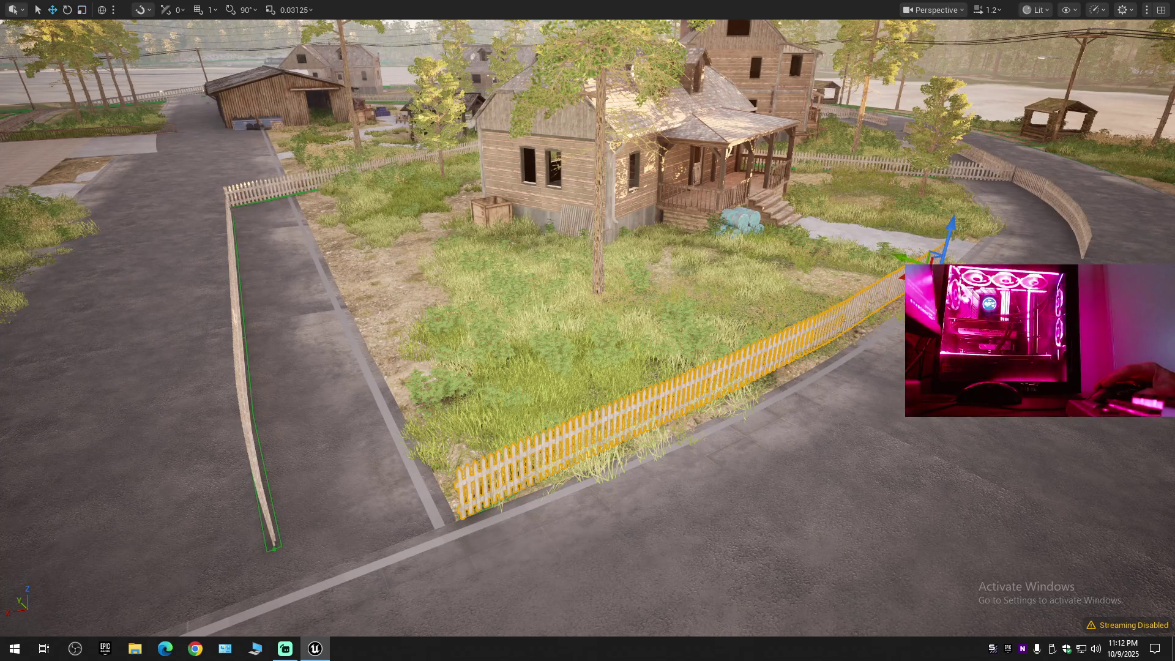
left_click_drag(896, 281, 885, 280)
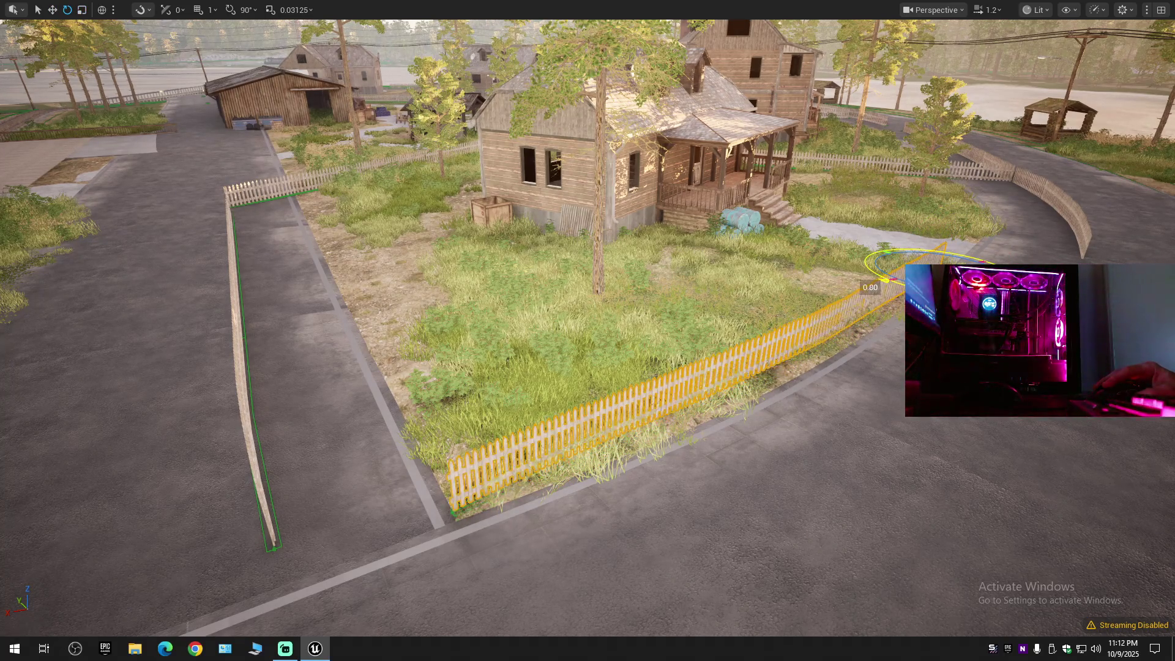
key("r")
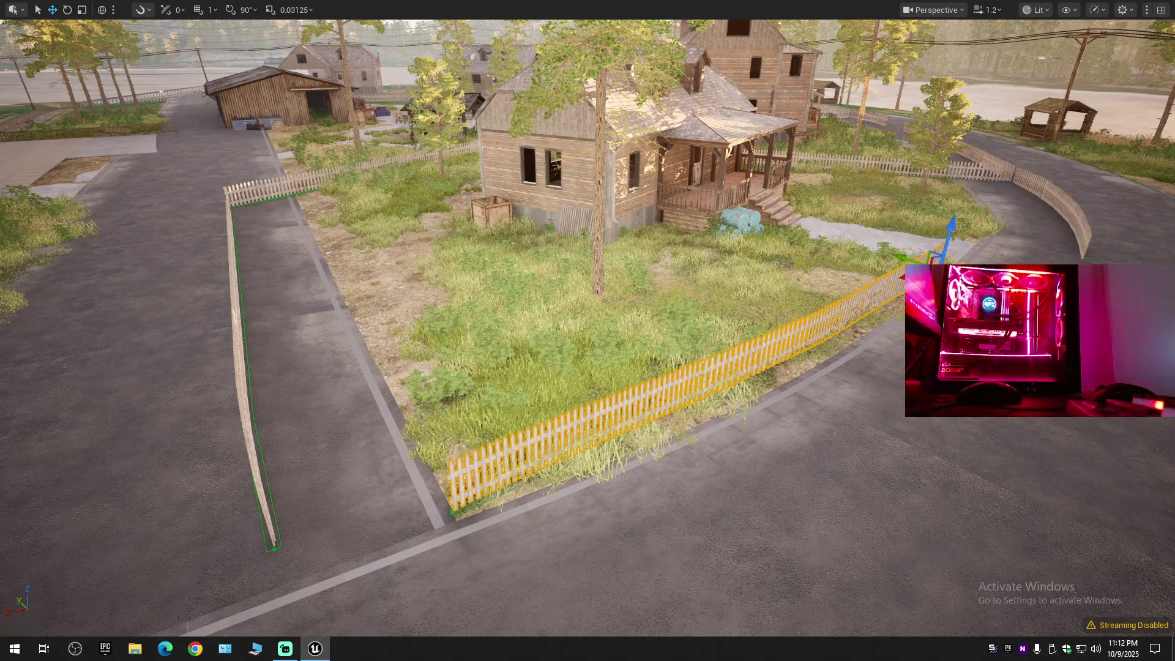
mouse_move(690, 342)
left_mouse_down()
mouse_move(690, 262)
mouse_move(731, 223)
mouse_move(771, 220)
mouse_move(660, 221)
mouse_move(573, 407)
mouse_move(397, 485)
mouse_move(464, 487)
left_mouse_up()
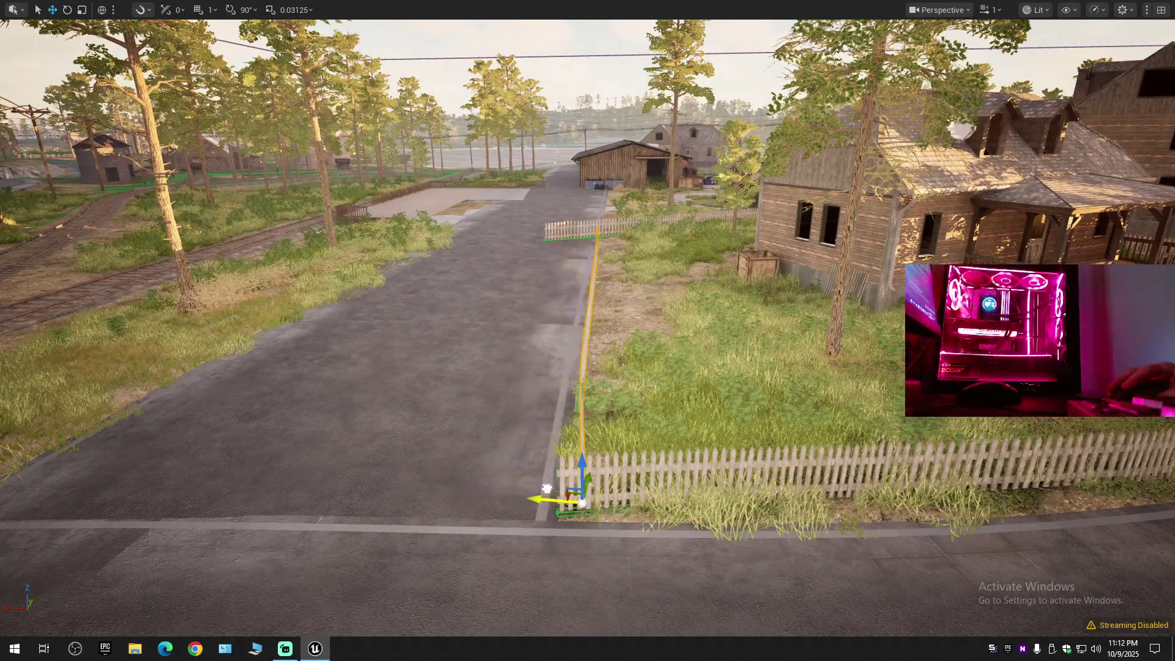
Focus on the long thin fence, slide it sideways and shorten it along its length.
mouse_move(554, 492)
left_mouse_down()
mouse_move(685, 496)
mouse_move(656, 487)
mouse_move(695, 485)
mouse_move(550, 489)
mouse_move(492, 515)
left_mouse_up()
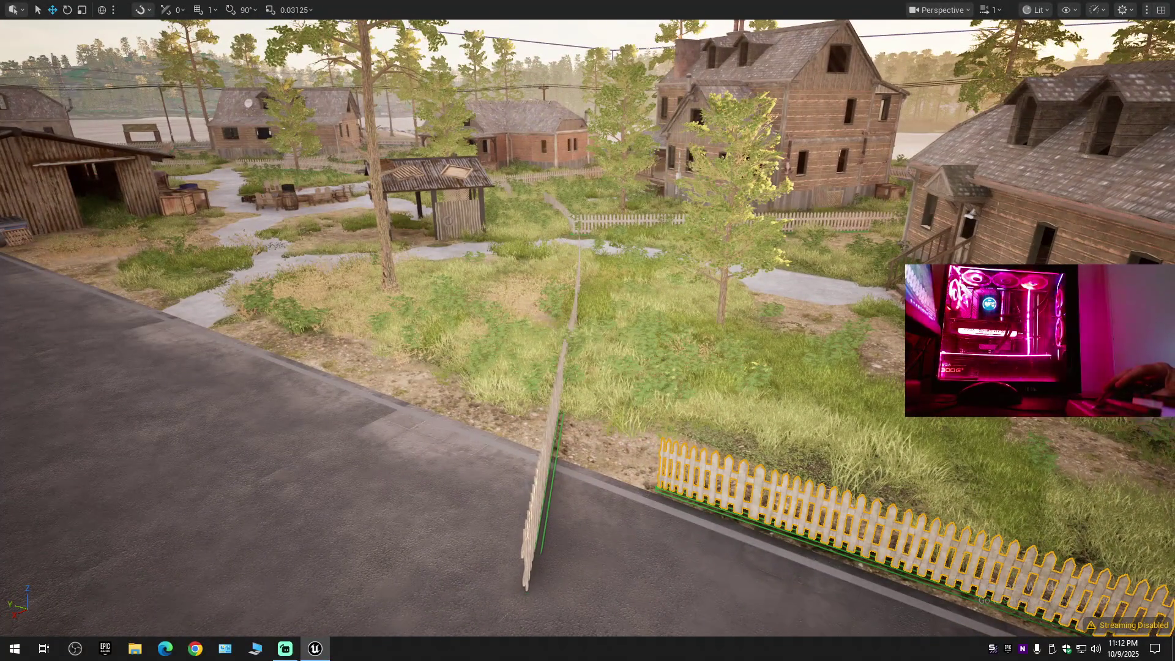
left_click(575, 300)
key("f")
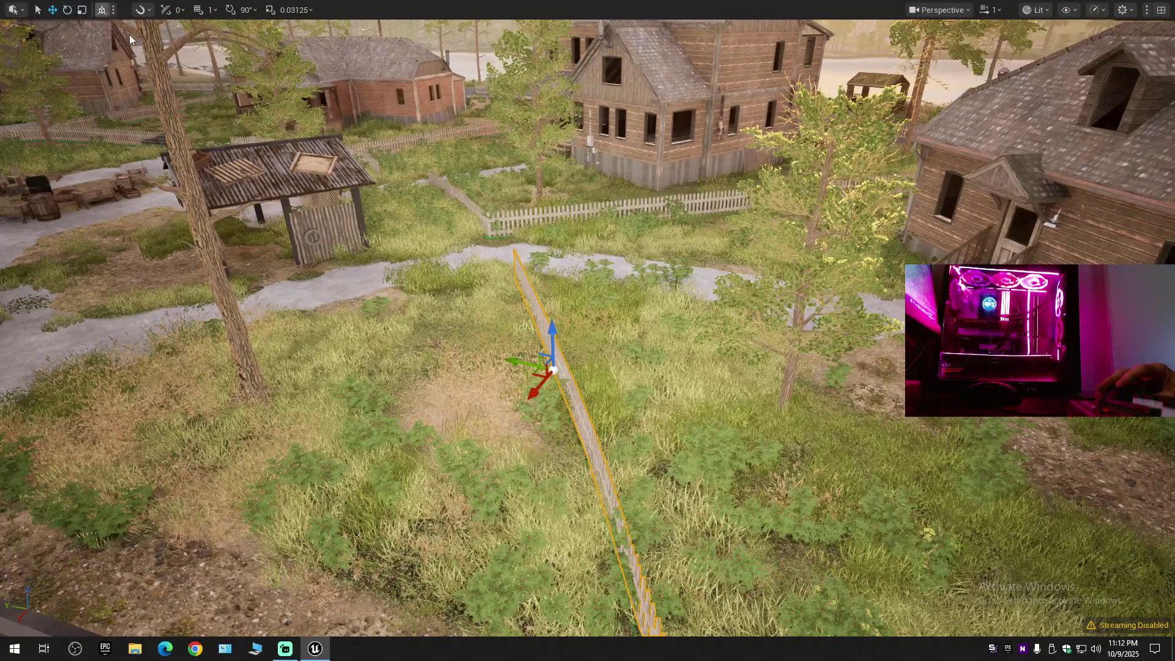
left_click_drag(553, 369, 598, 381)
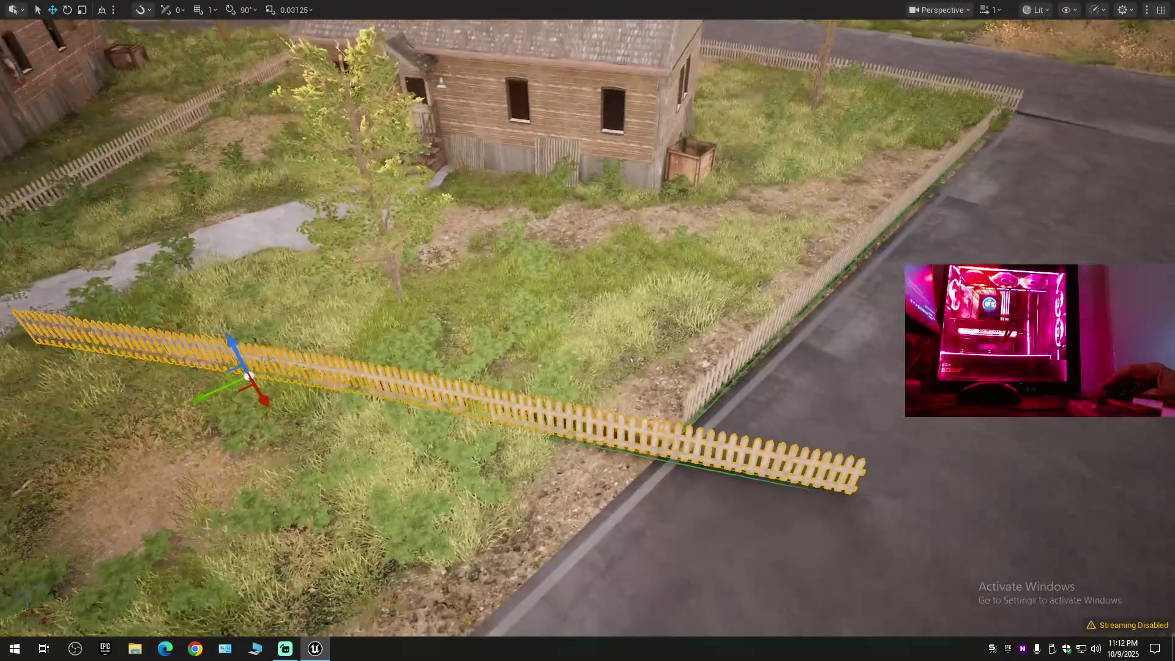
key("e")
key("r")
mouse_move(312, 392)
left_mouse_down()
mouse_move(263, 393)
mouse_move(291, 395)
mouse_move(294, 362)
mouse_move(328, 341)
mouse_move(323, 355)
left_mouse_up()
Slide the fence section along X until it lines up with the roadside picket fence.
key("w")
key("e")
key("w")
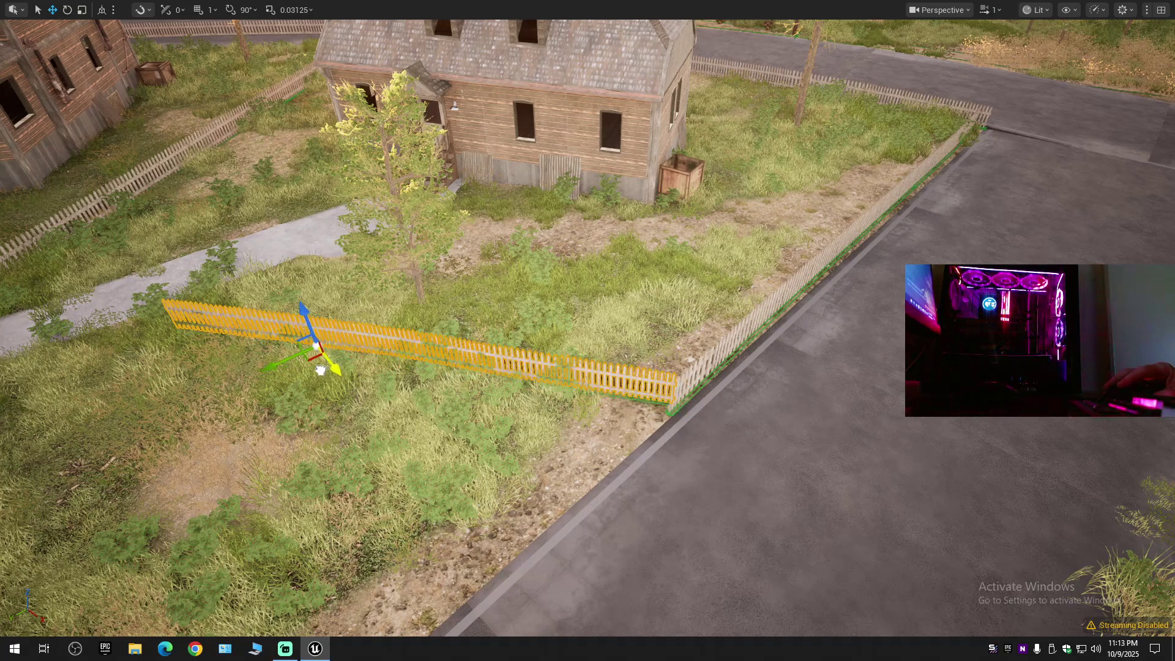
scroll(587, 330, "down", 1)
key("w")
scroll(331, 319, "up", 3)
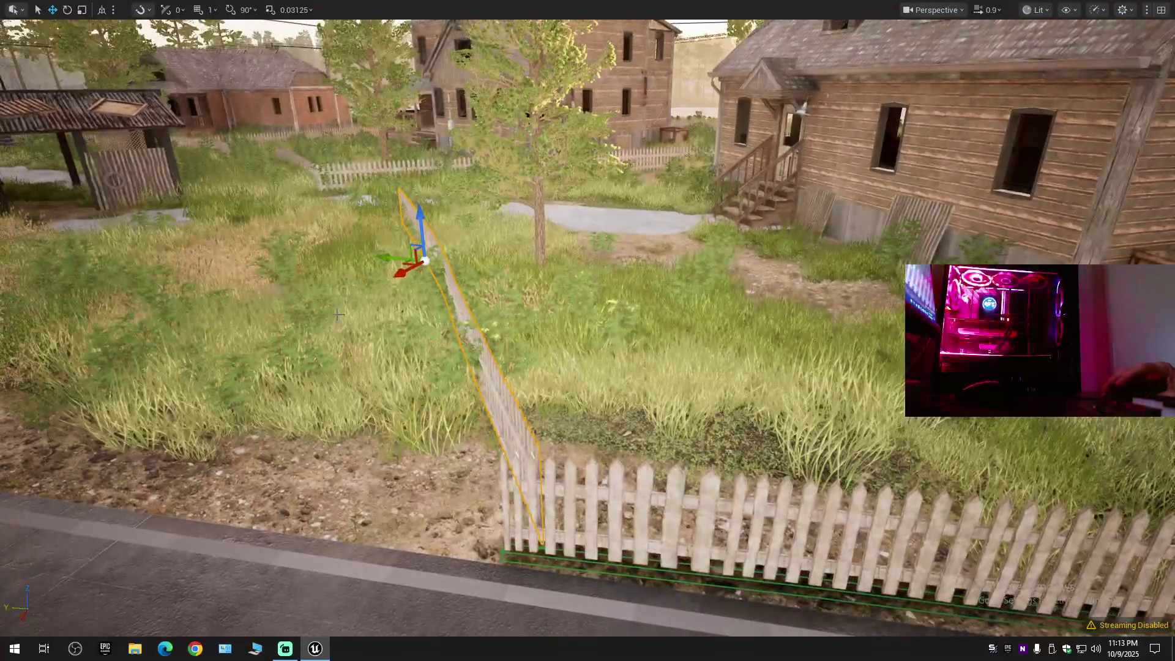
left_click_drag(398, 258, 385, 257)
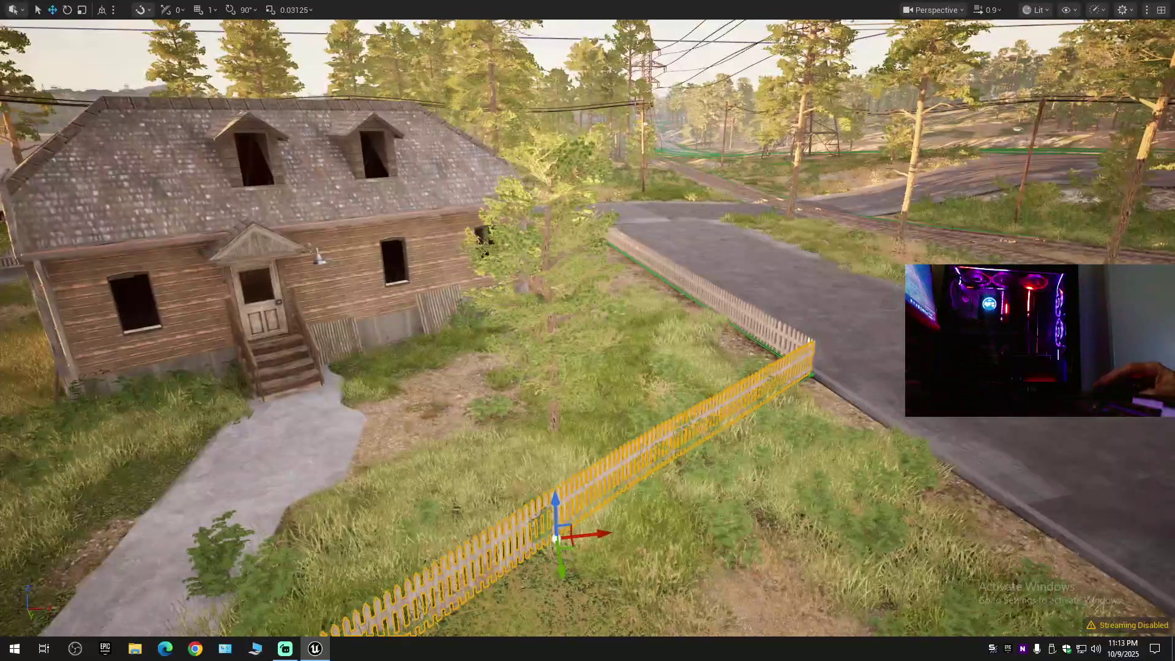
key("Escape")
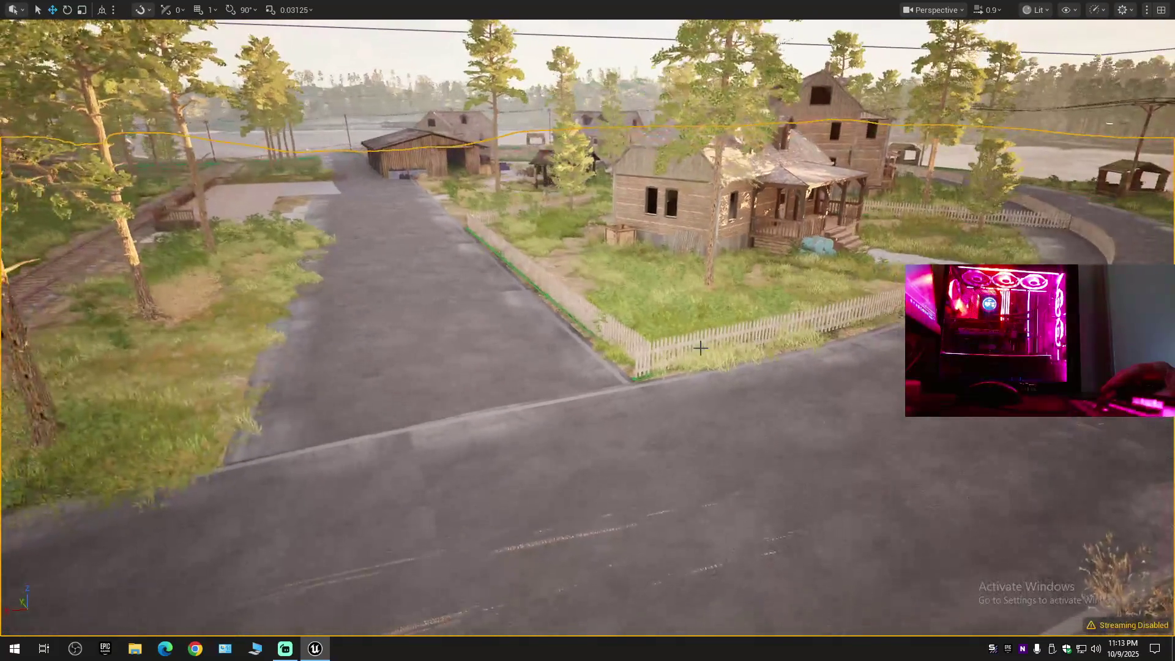
left_click(727, 346)
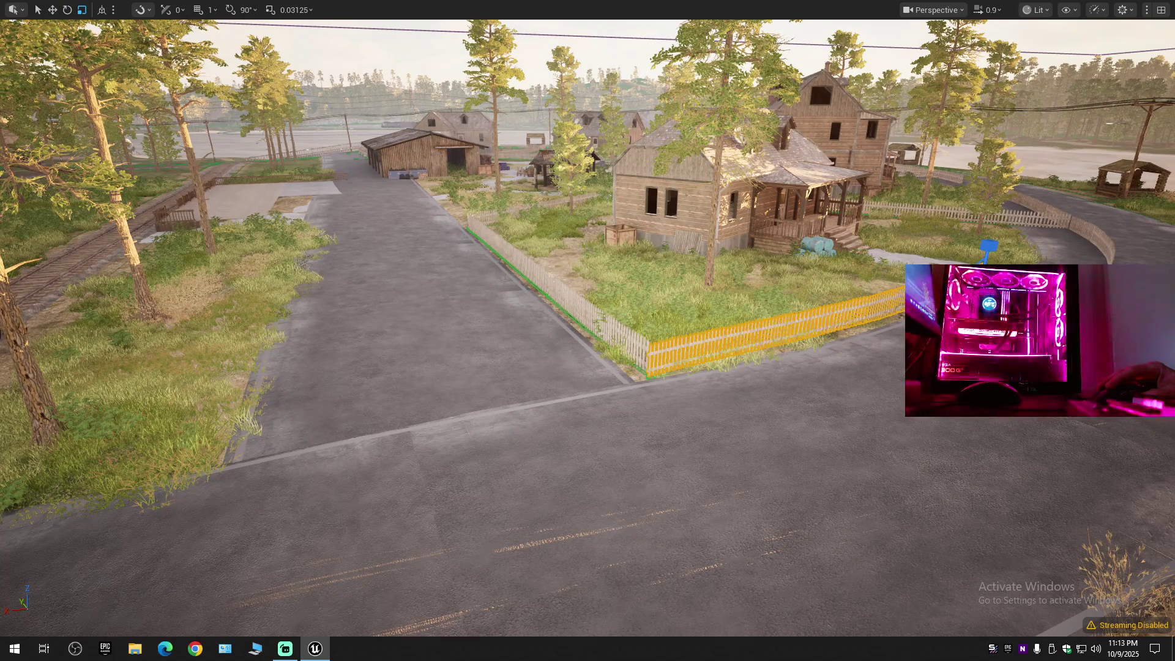
key("w")
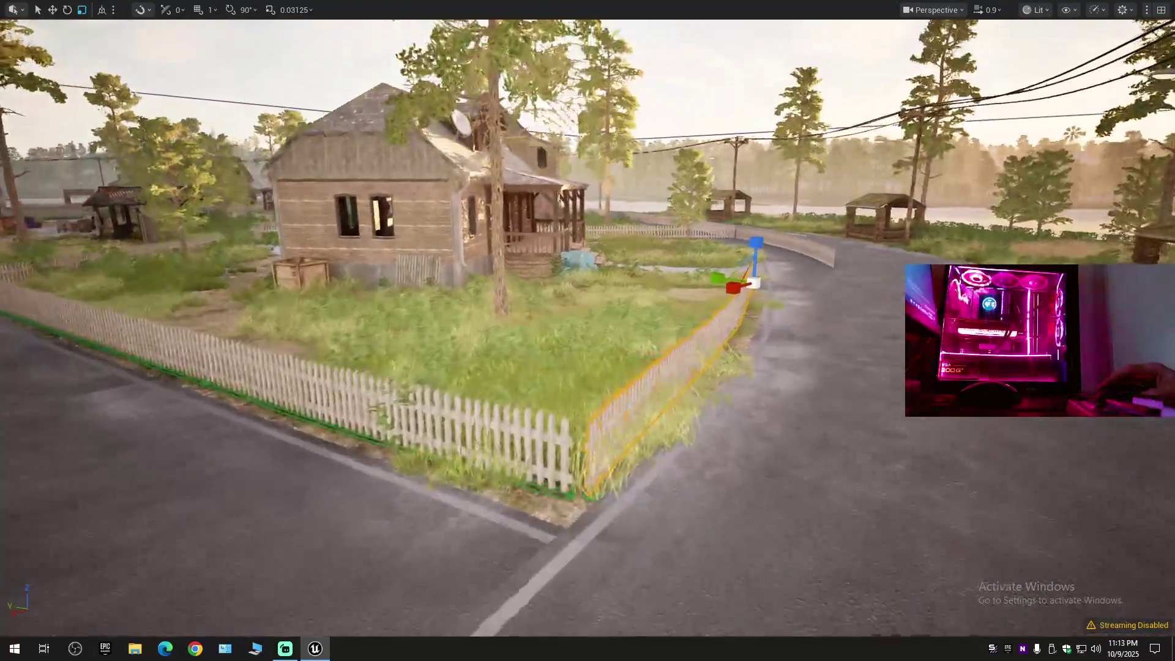
left_click_drag(766, 291, 783, 293)
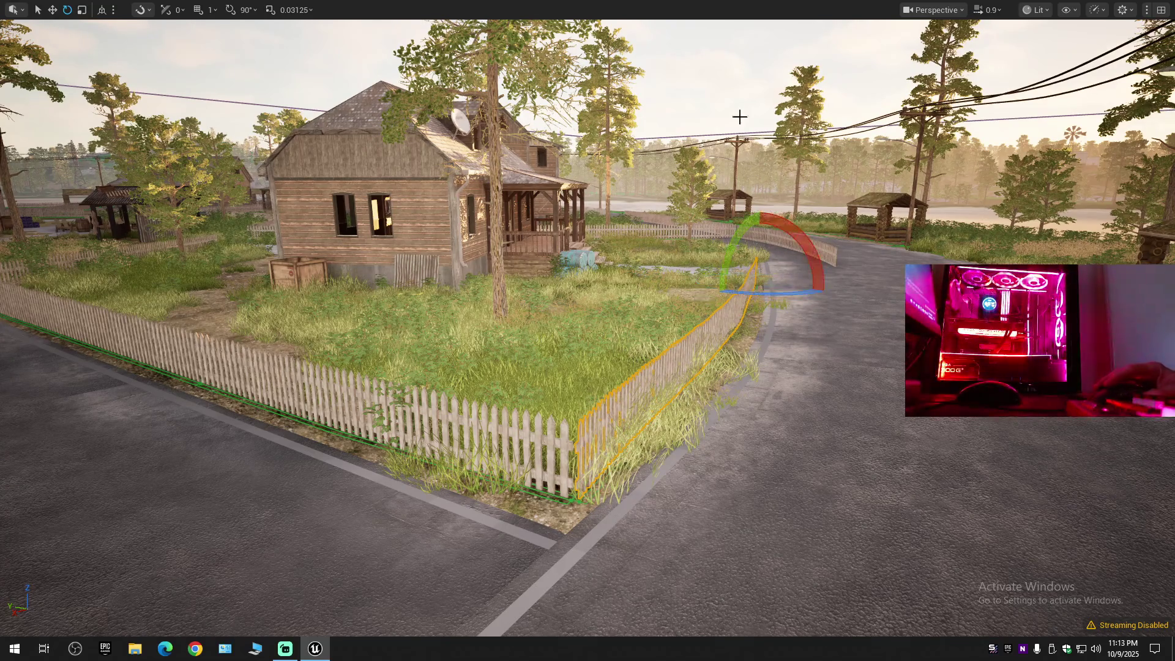
key("w")
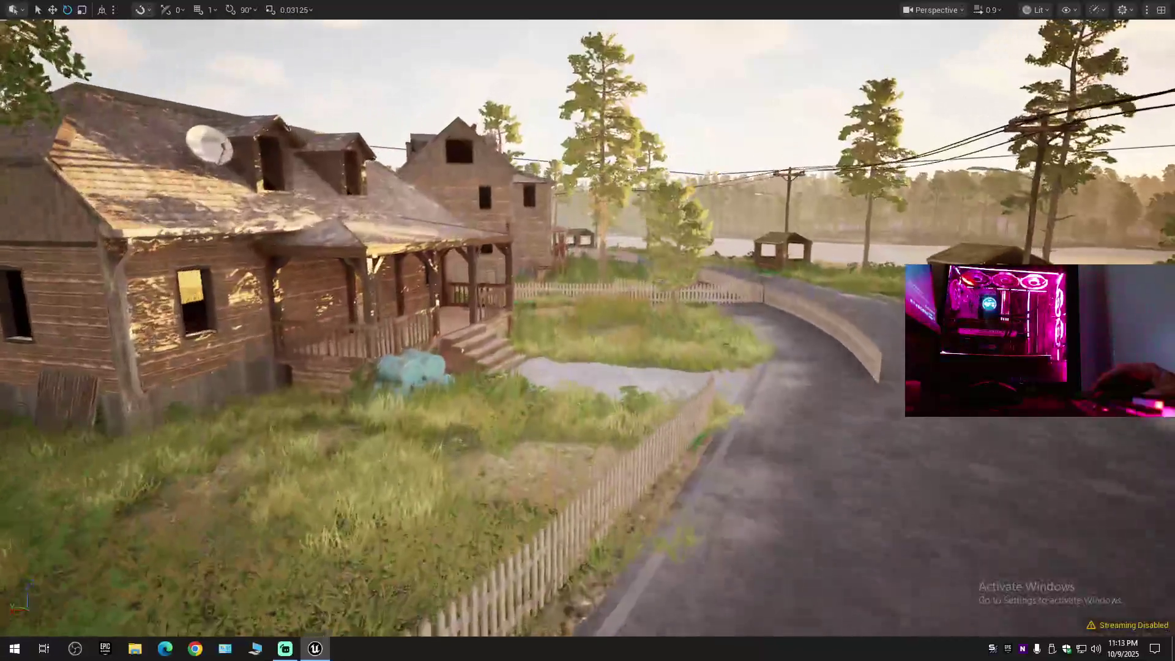
key("w")
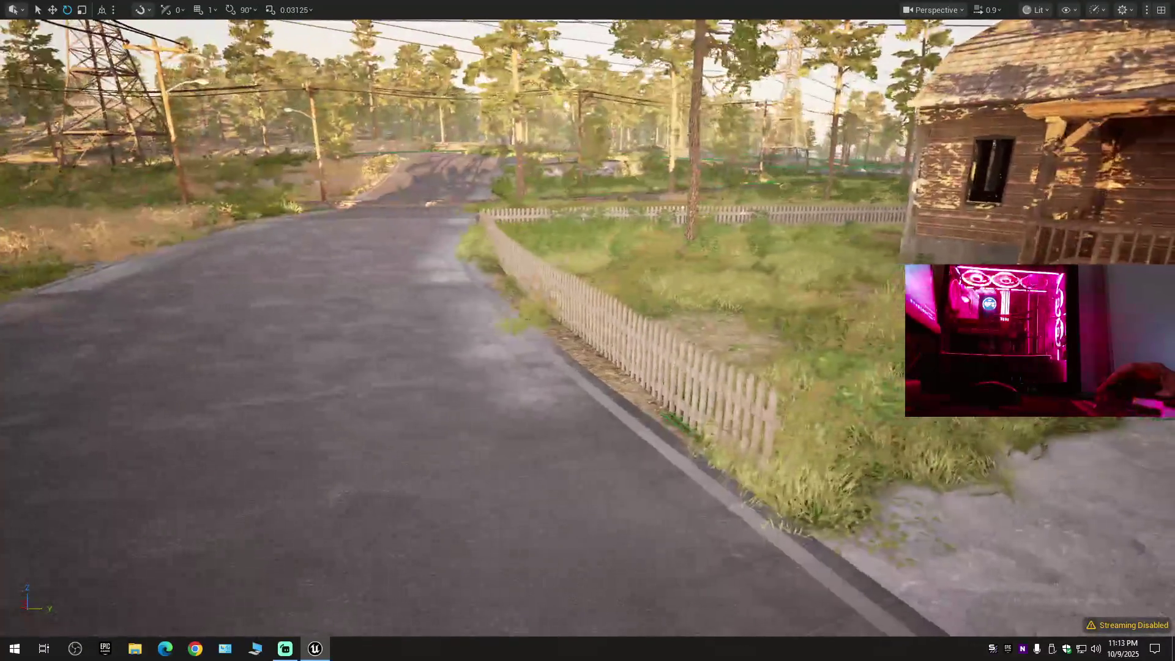
key("w")
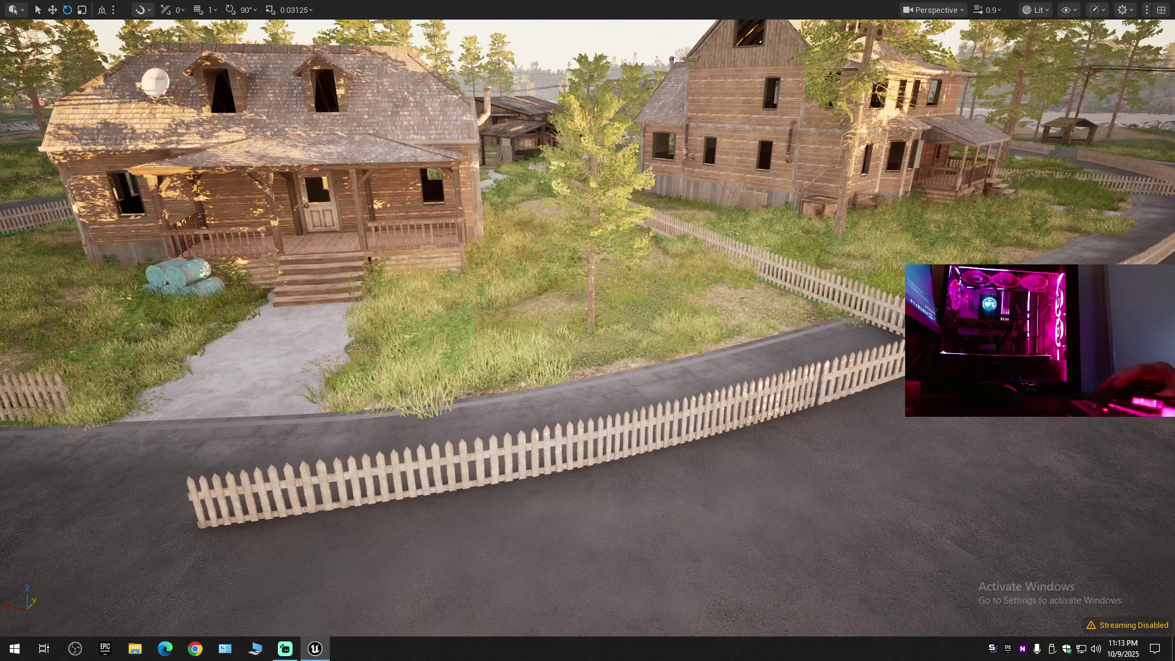
Switch to world-space moves and pull the front picket fence back toward the other fence.
left_click(664, 416)
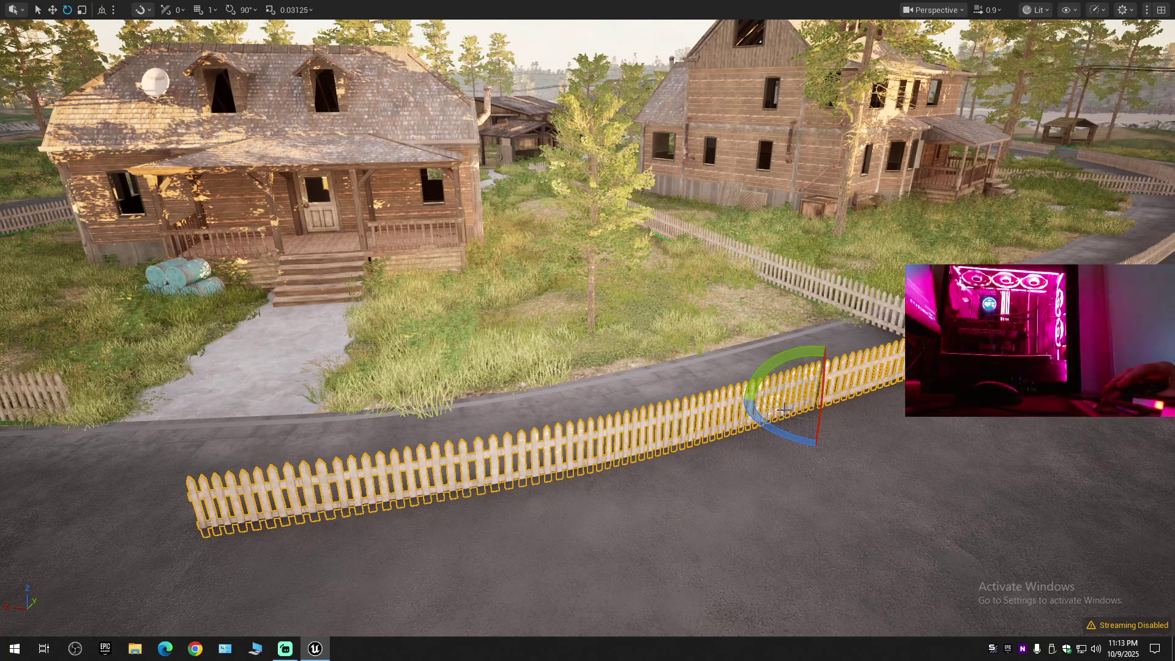
key("r")
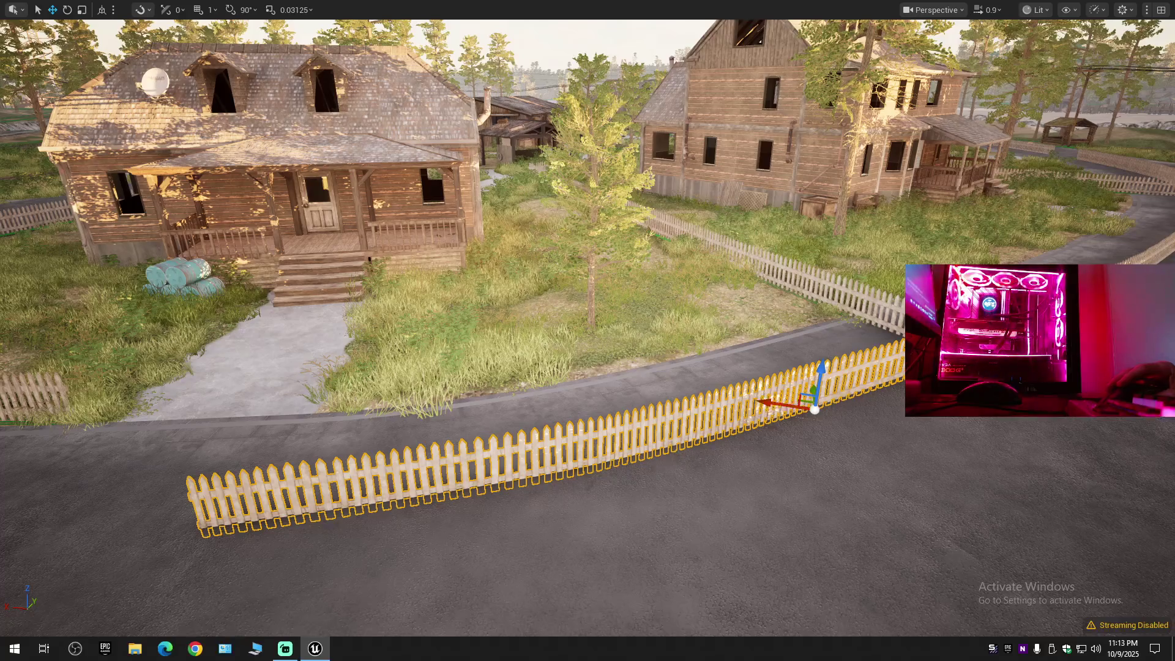
key("s")
key("w")
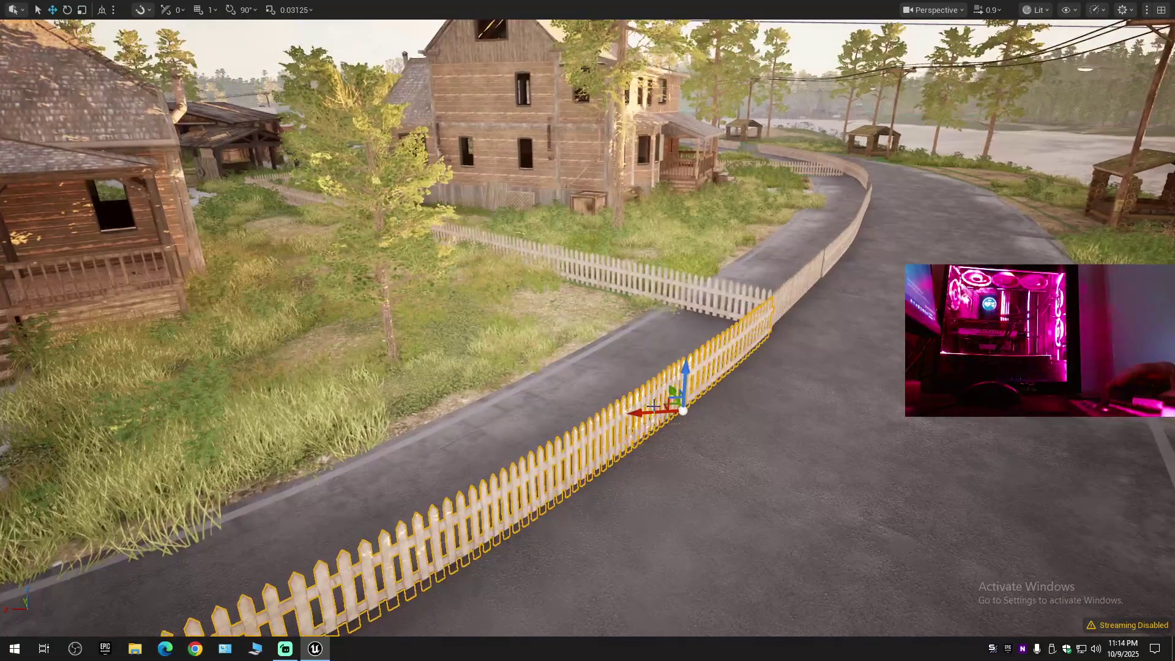
left_click(103, 10)
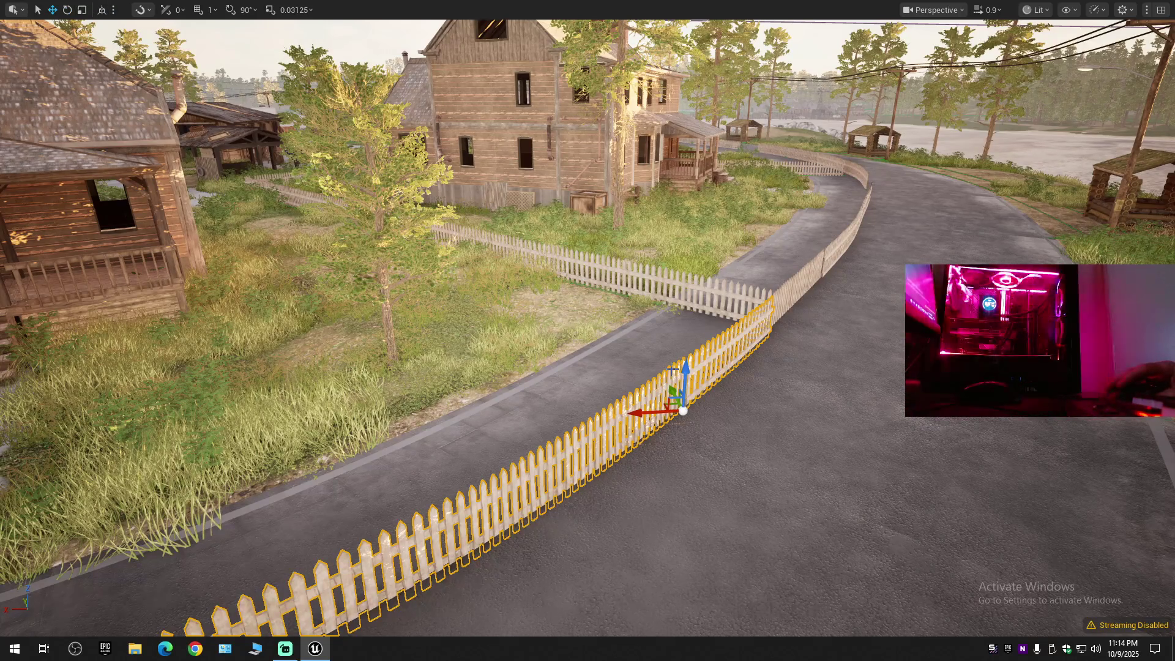
mouse_move(671, 387)
left_mouse_down()
mouse_move(581, 336)
mouse_move(560, 287)
mouse_move(566, 315)
left_mouse_up()
Scale the front fence shorter from its left end and move it onto the grass edge.
key("s")
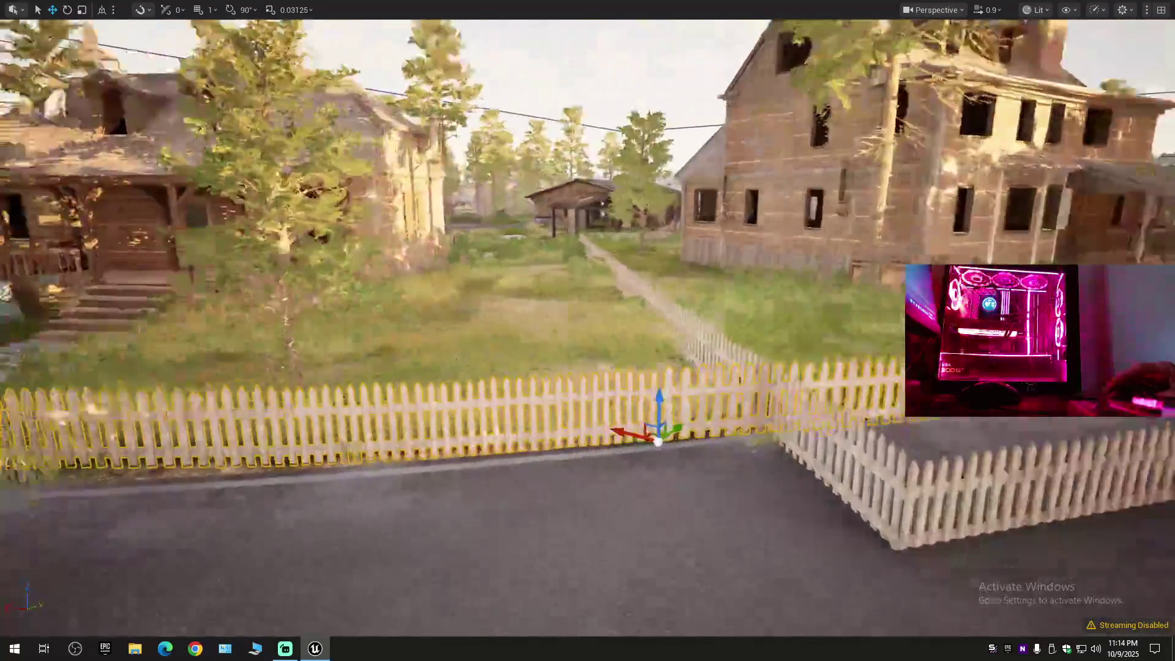
key("e")
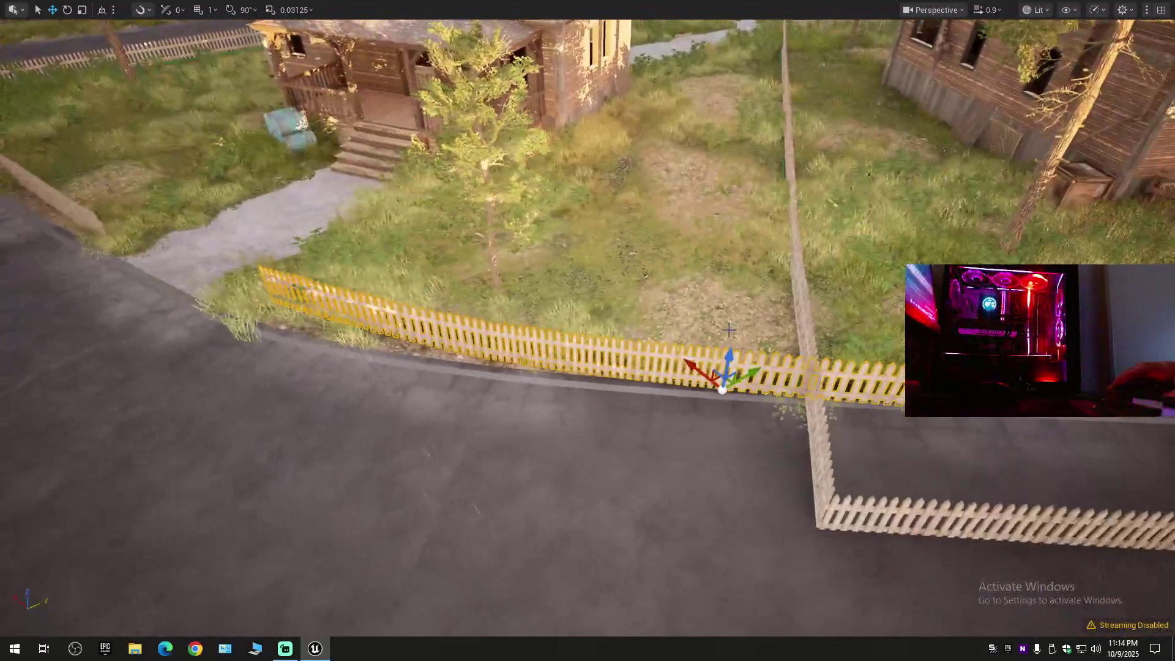
key("r")
mouse_move(704, 369)
left_mouse_down()
mouse_move(693, 379)
mouse_move(741, 374)
left_mouse_up()
key("e")
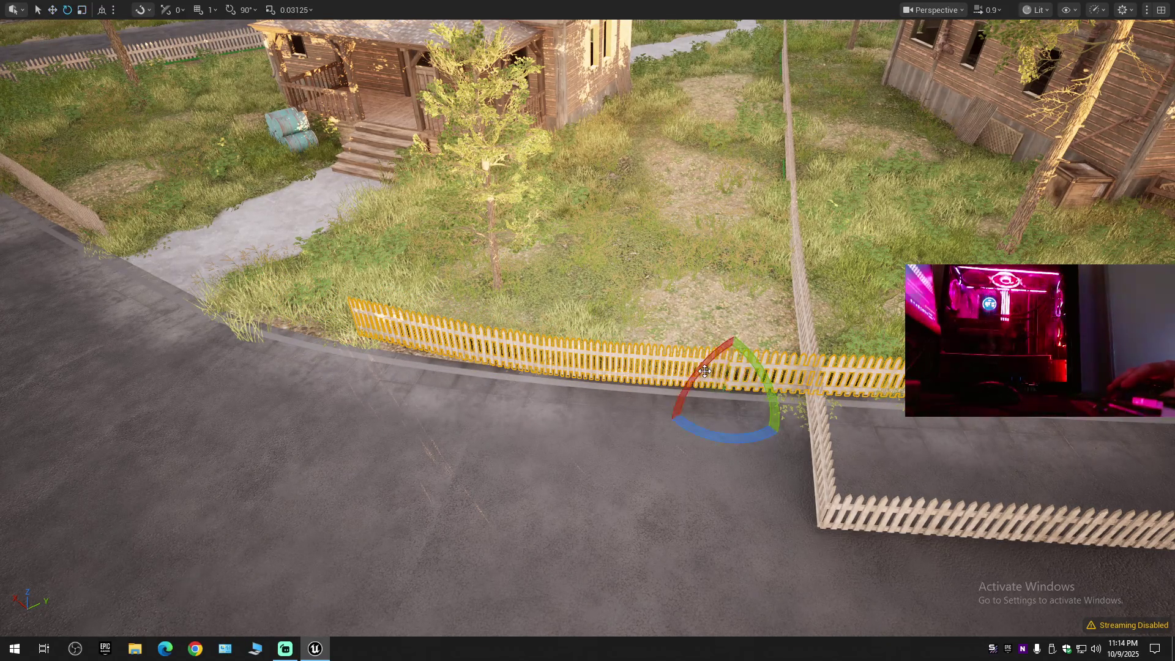
key("w")
mouse_move(724, 392)
left_mouse_down()
mouse_move(617, 356)
mouse_move(599, 369)
left_mouse_up()
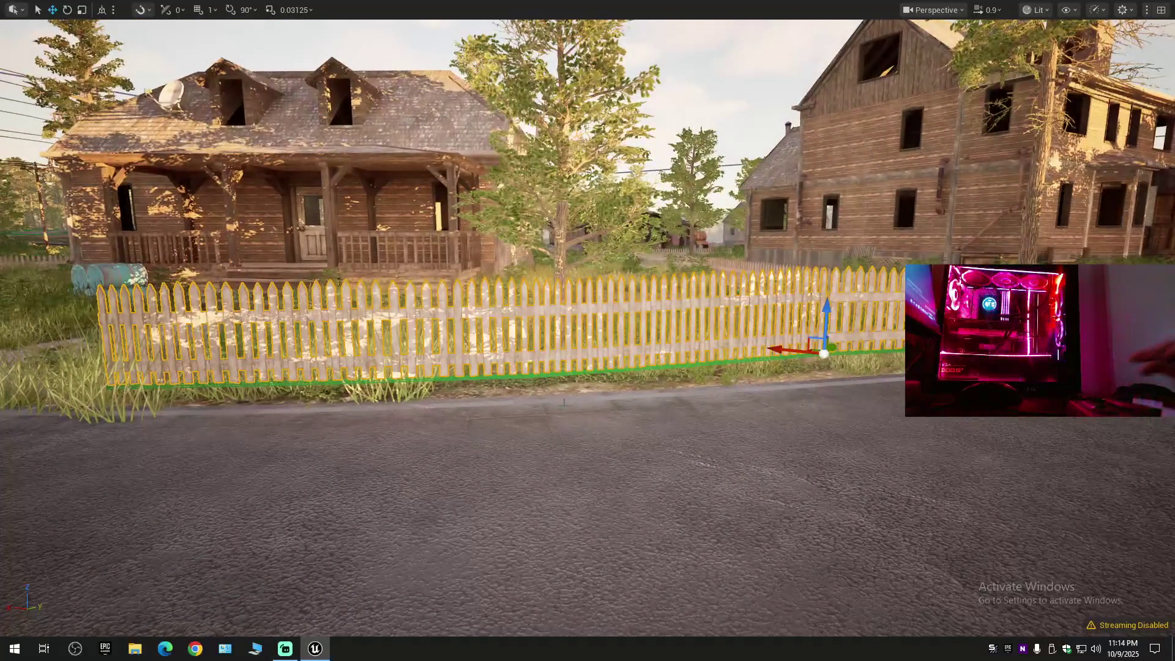
Lower the front fence, turn it about 3.37 degrees and nudge it into place.
mouse_move(833, 328)
left_mouse_down()
mouse_move(808, 376)
mouse_move(780, 392)
mouse_move(815, 376)
left_mouse_up()
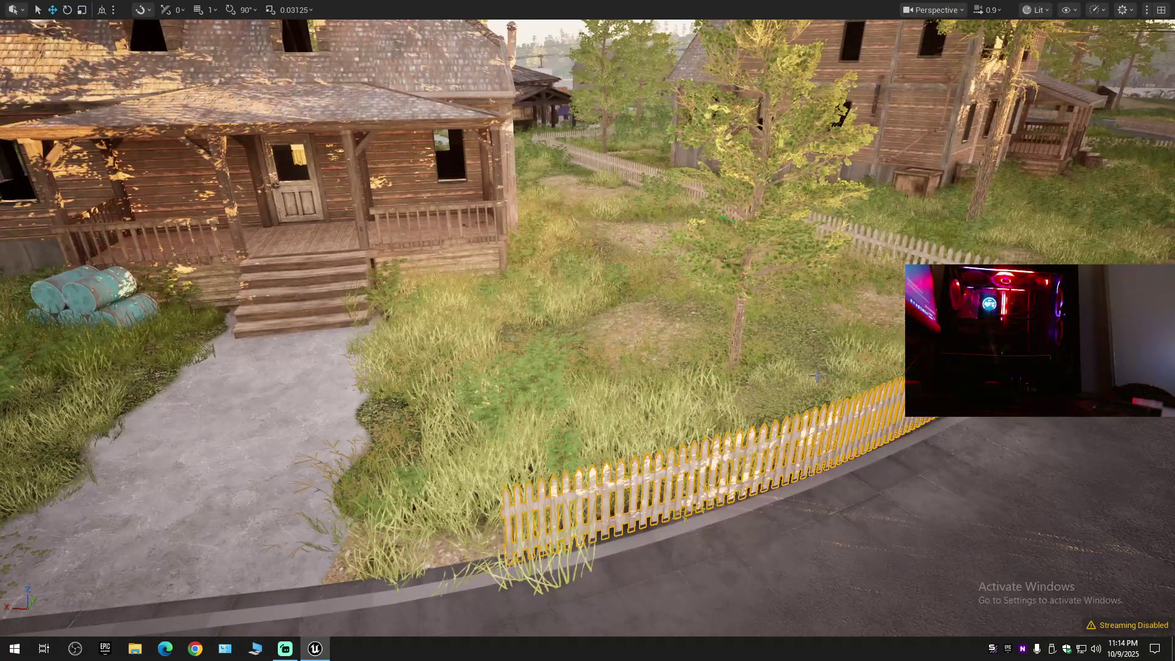
mouse_move(963, 422)
left_mouse_down()
mouse_move(859, 354)
mouse_move(795, 354)
left_mouse_up()
left_click_drag(708, 441, 716, 431)
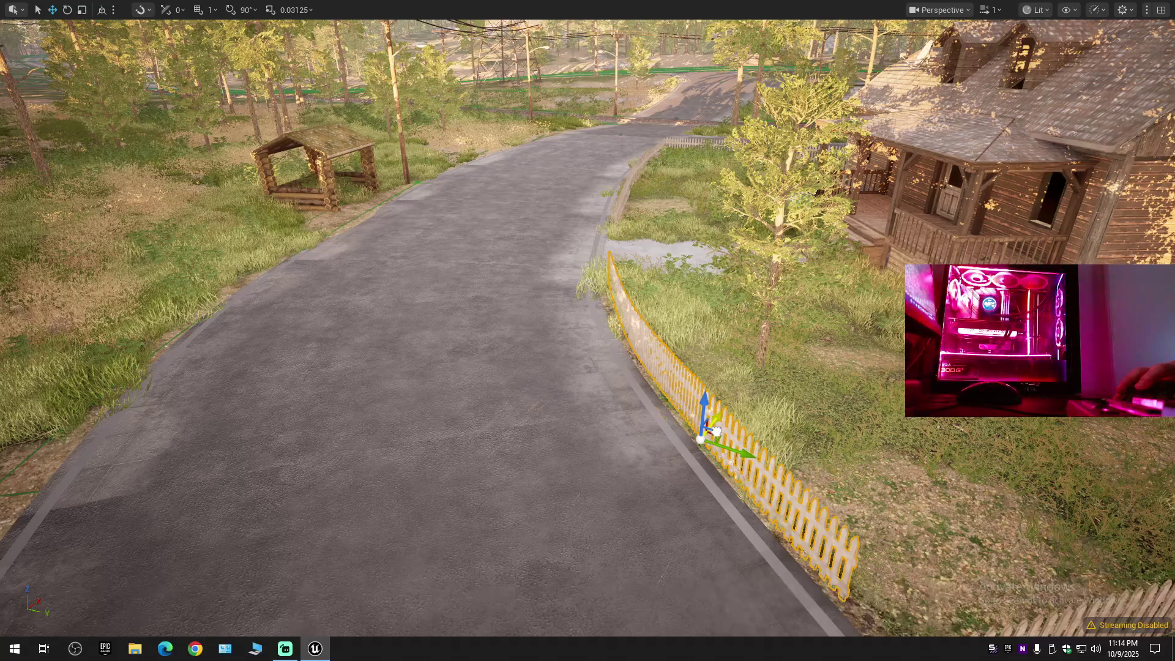
Pull the next roadside fence back to the grass edge at the yard corner.
left_click_drag(716, 431, 758, 421)
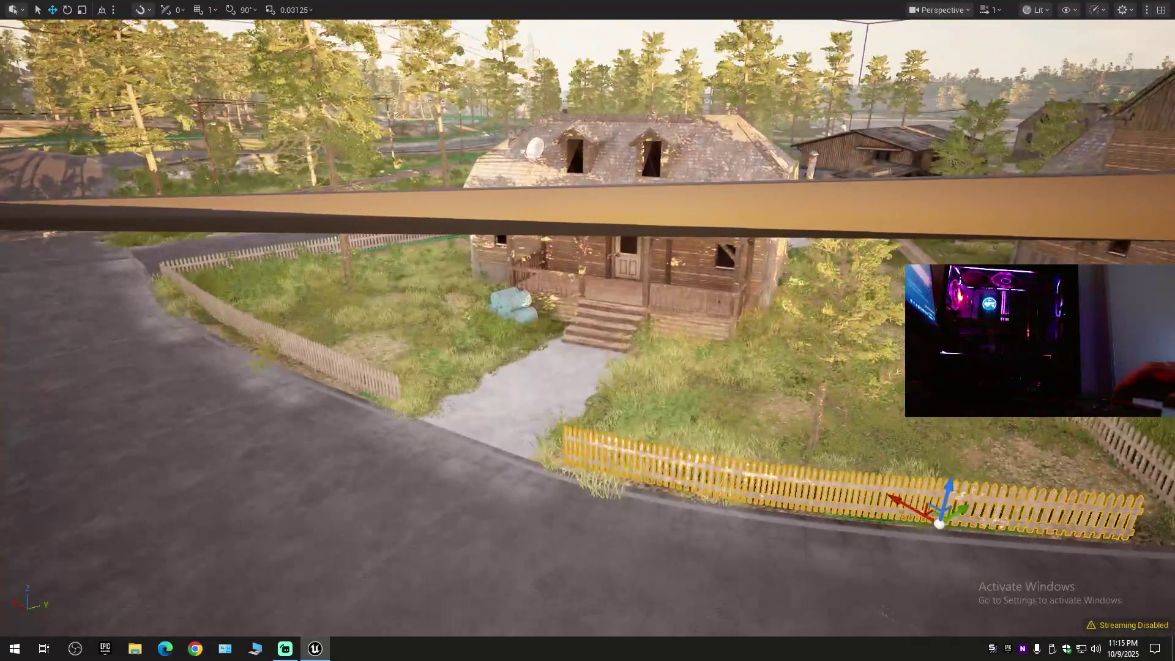
left_click_drag(717, 463, 756, 444)
left_click_drag(704, 517, 708, 515)
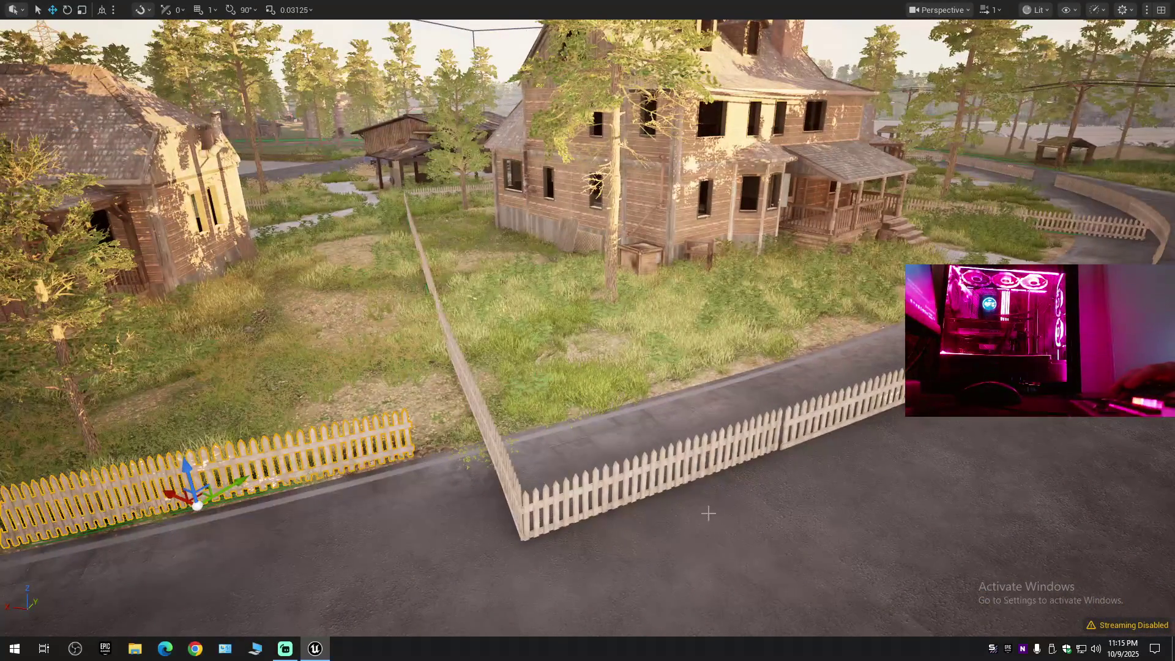
left_click(691, 450)
mouse_move(741, 449)
left_mouse_down()
mouse_move(598, 438)
mouse_move(547, 450)
mouse_move(591, 423)
left_mouse_up()
key("e")
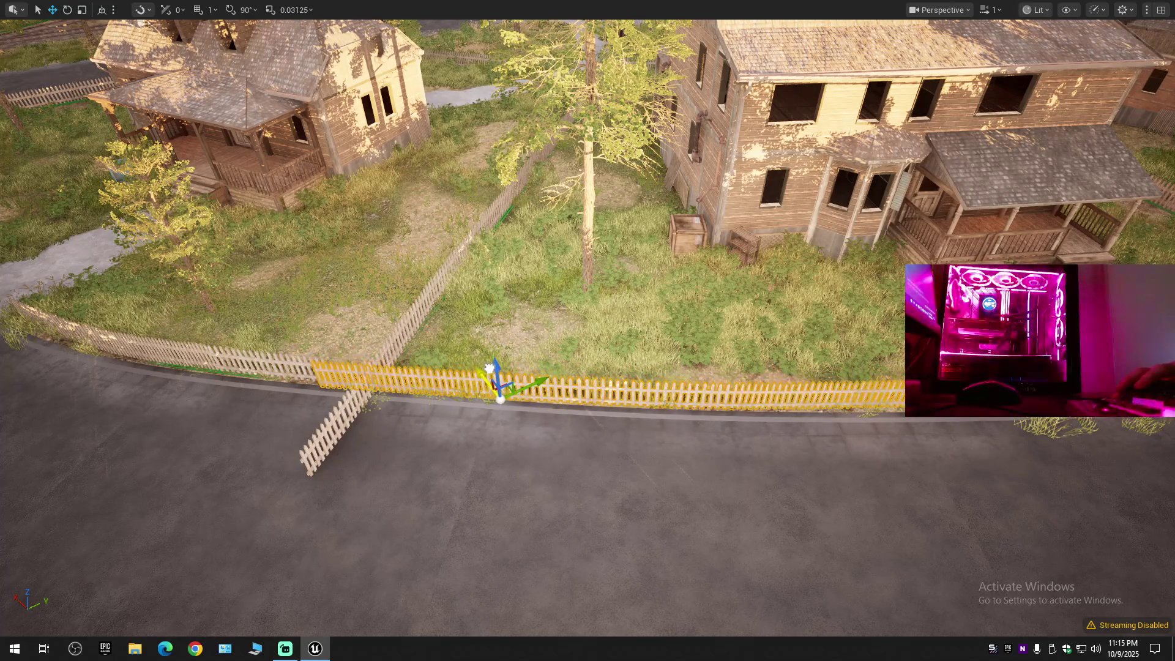
mouse_move(510, 399)
left_mouse_down()
mouse_move(506, 361)
mouse_move(510, 405)
left_mouse_up()
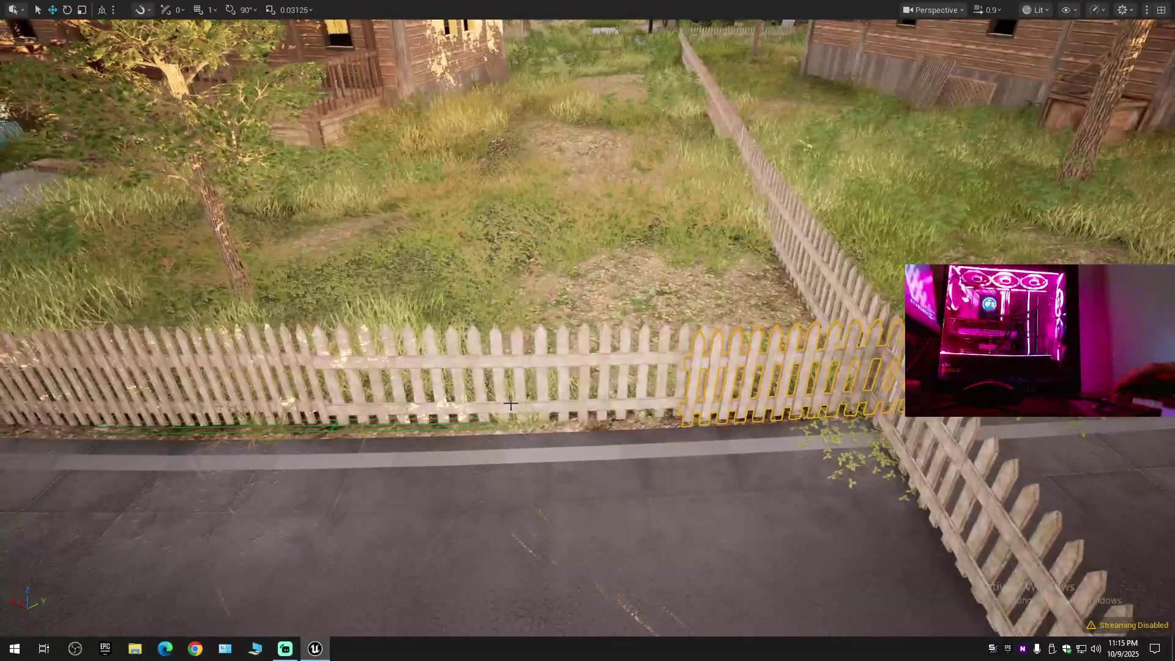
Undo a trial resize of the fence and turn it about -2.21 degrees instead.
scroll(537, 359, "down", 5)
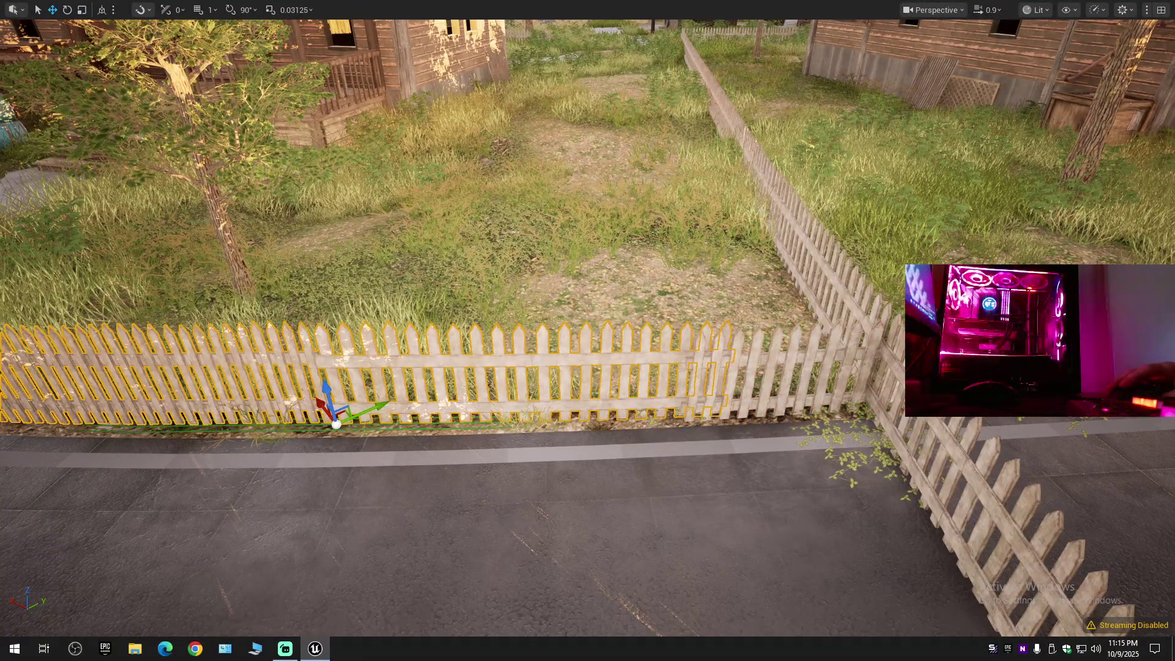
left_click_drag(479, 365, 473, 366)
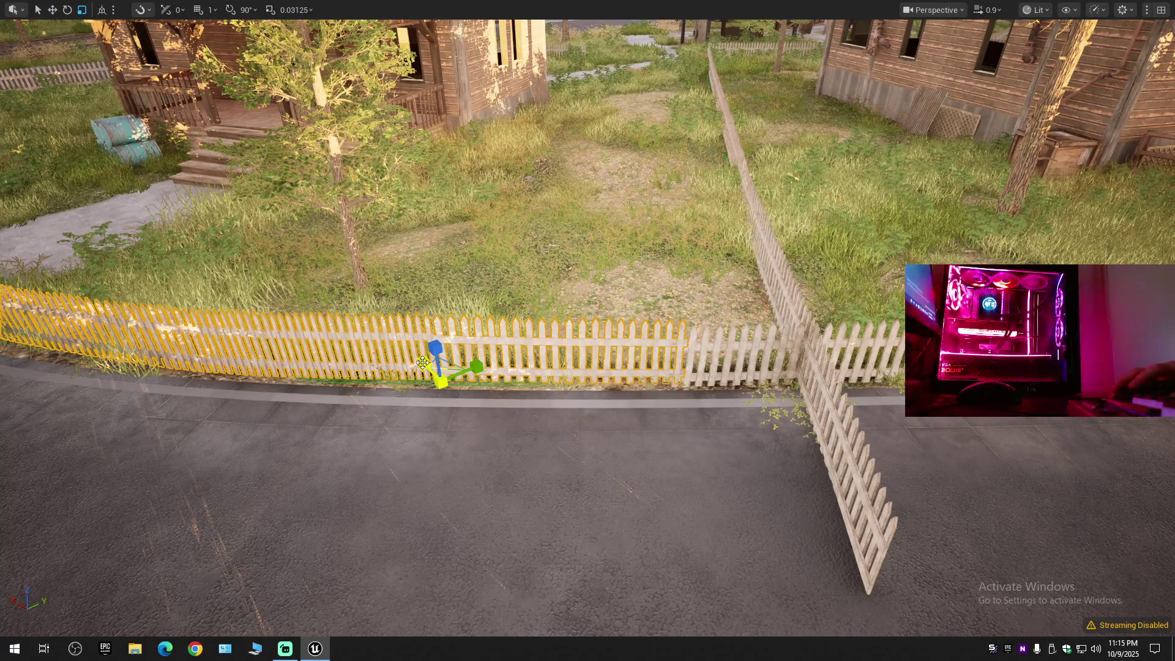
scroll(422, 362, "down", 3)
scroll(423, 362, "up", 4)
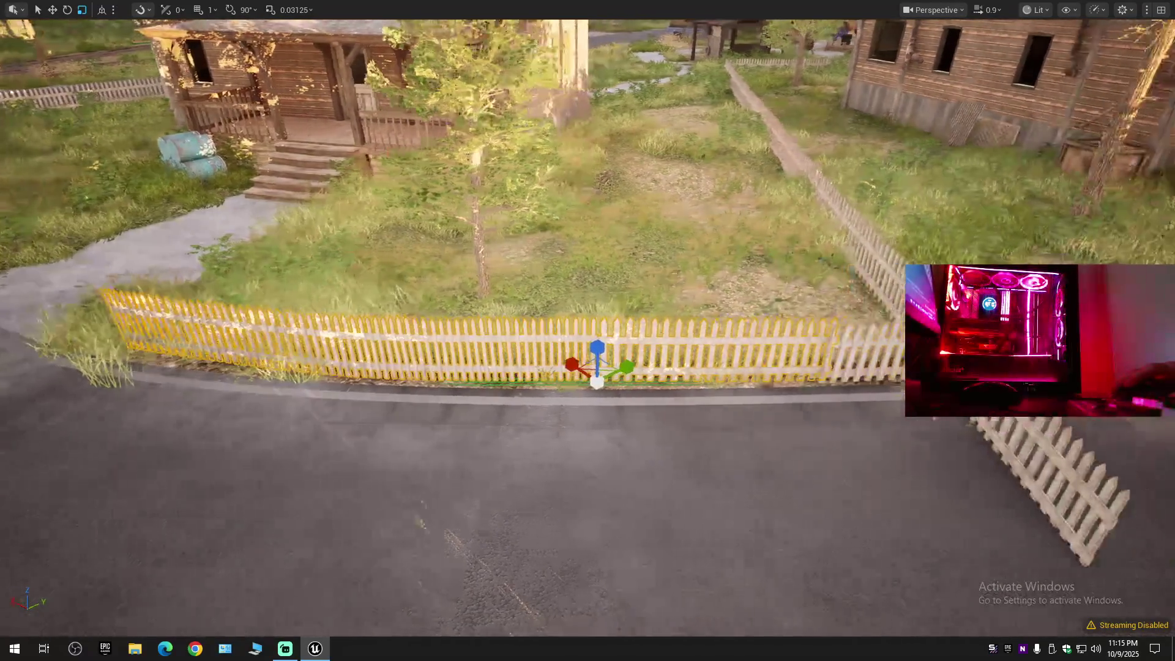
key("d")
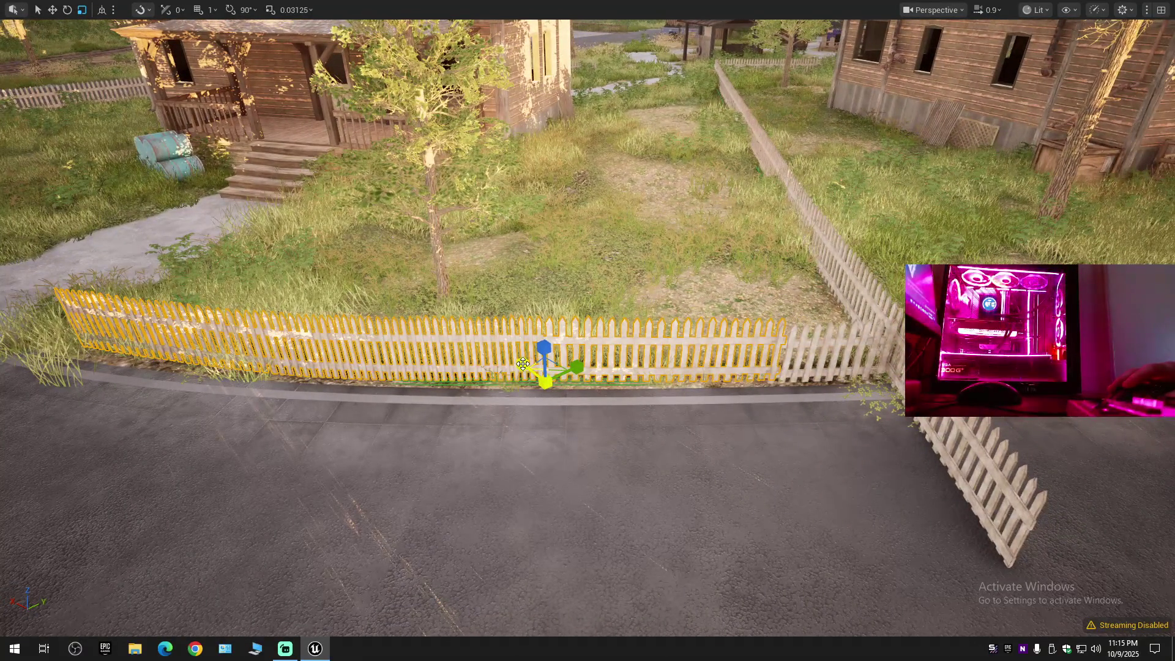
key("ctrl+z")
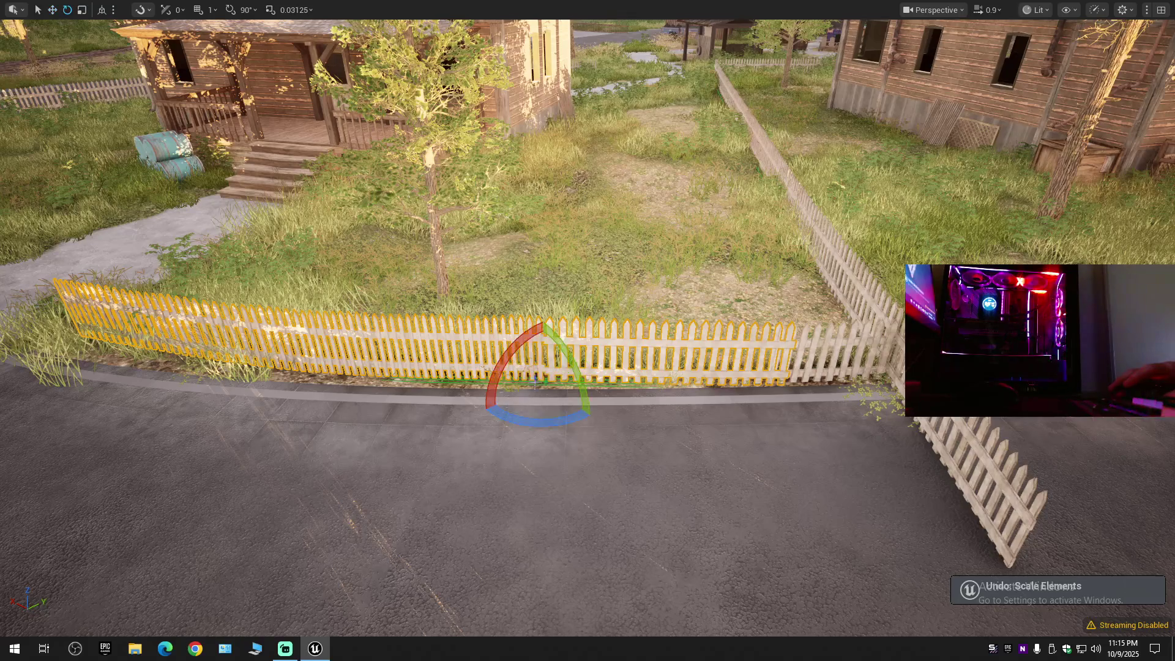
left_click_drag(521, 427, 513, 428)
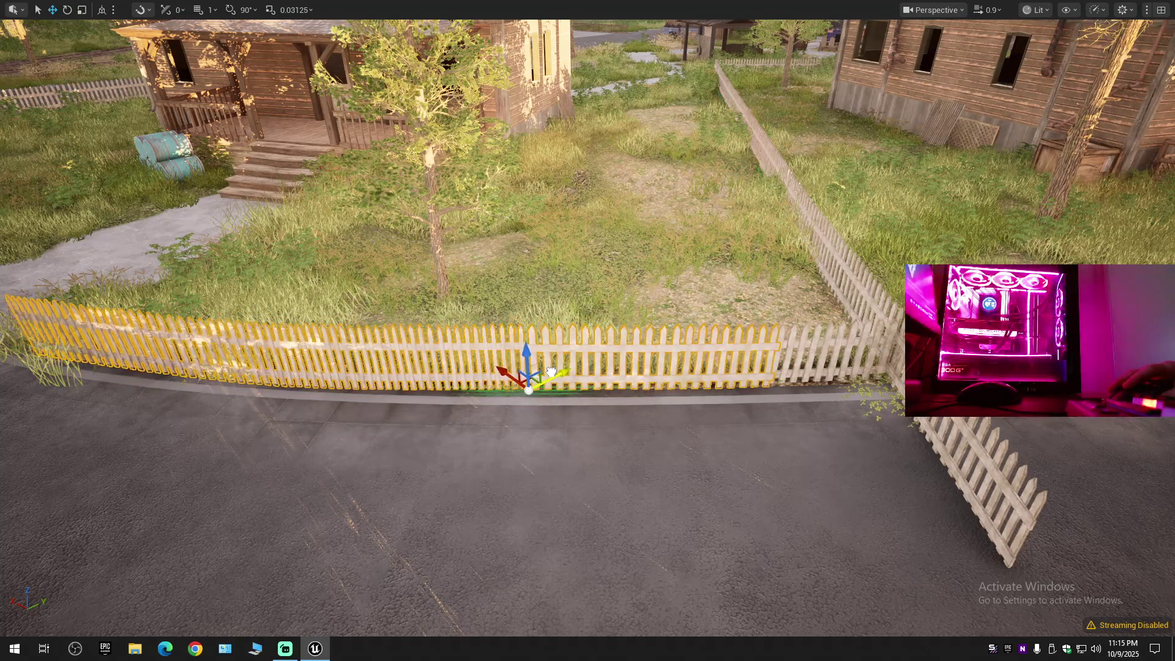
Turn the fence a further 1.32 degrees after checking it side-on.
key("w")
scroll(675, 386, "down", 2)
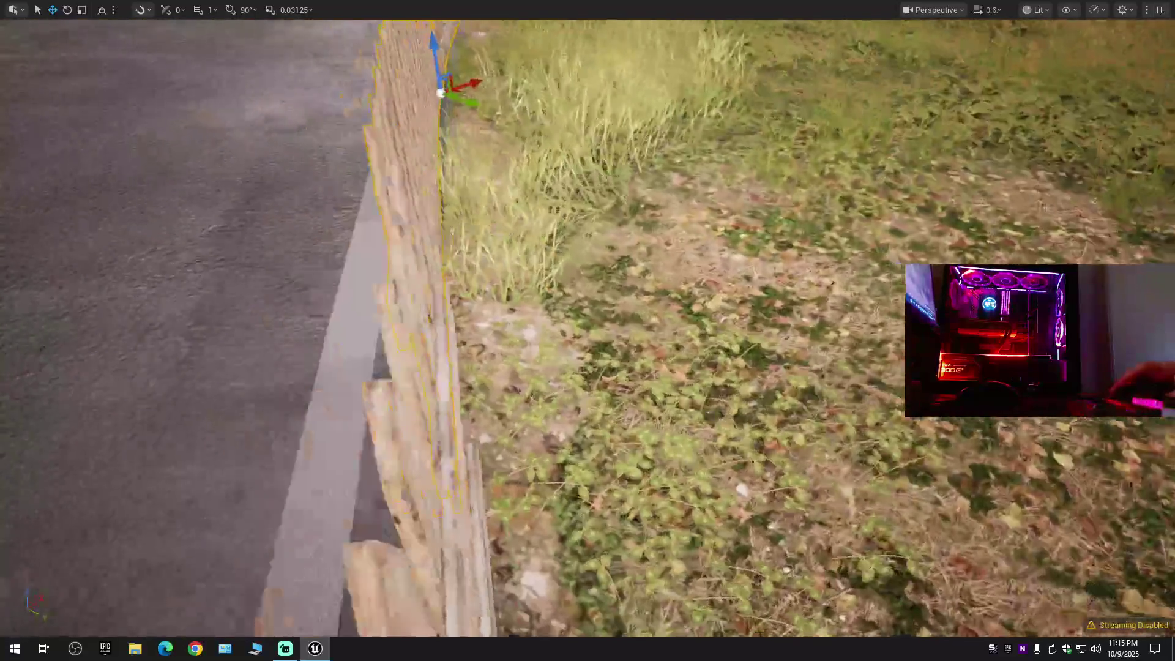
key("s")
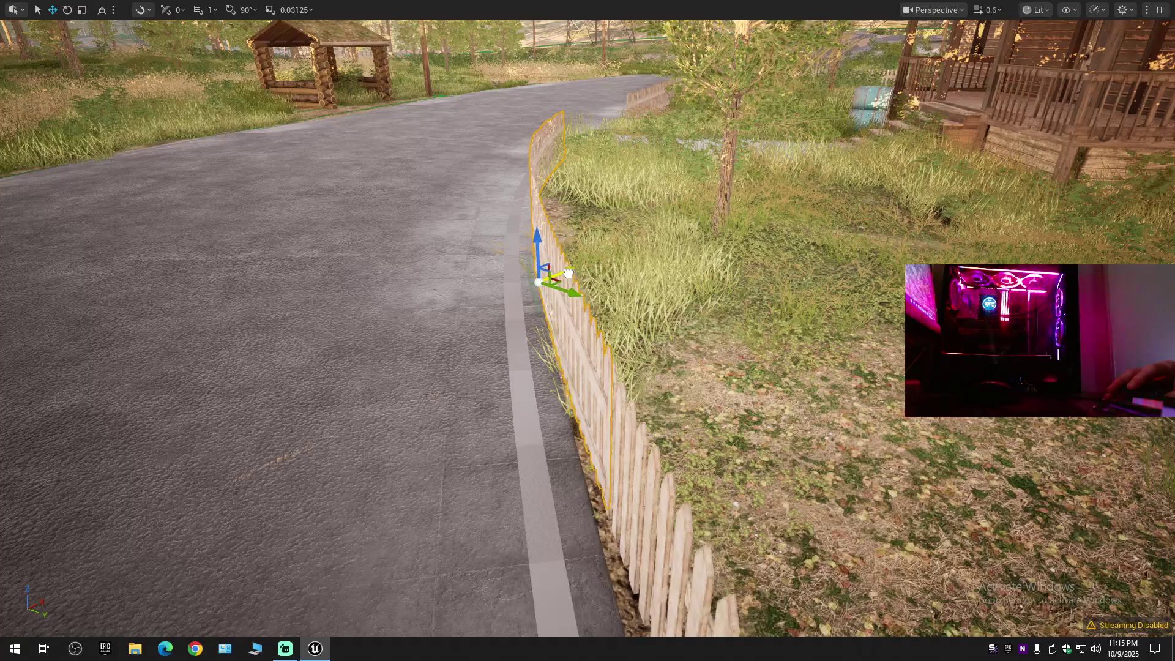
key("w")
key("d")
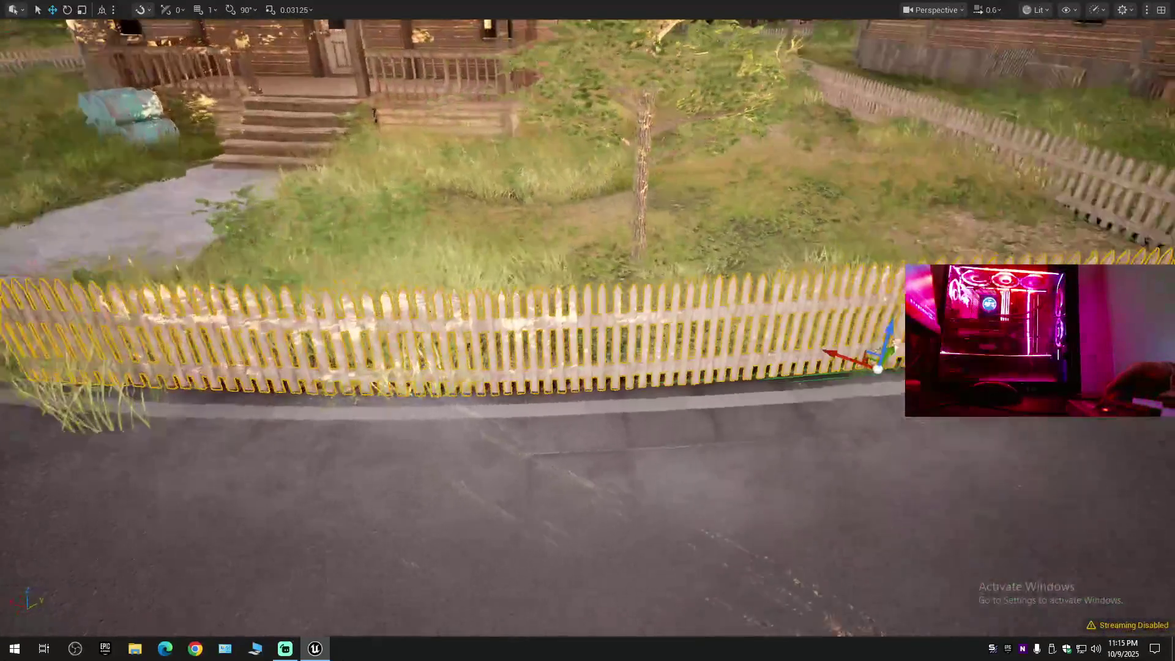
key("e")
left_click_drag(833, 332, 843, 336)
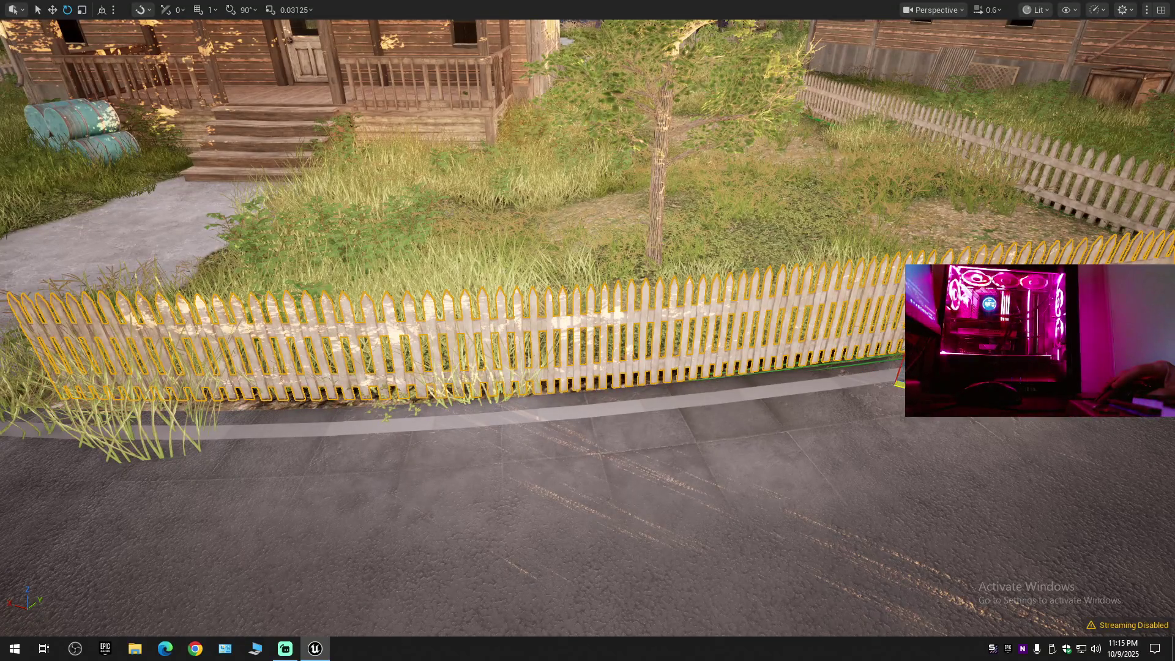
key("w")
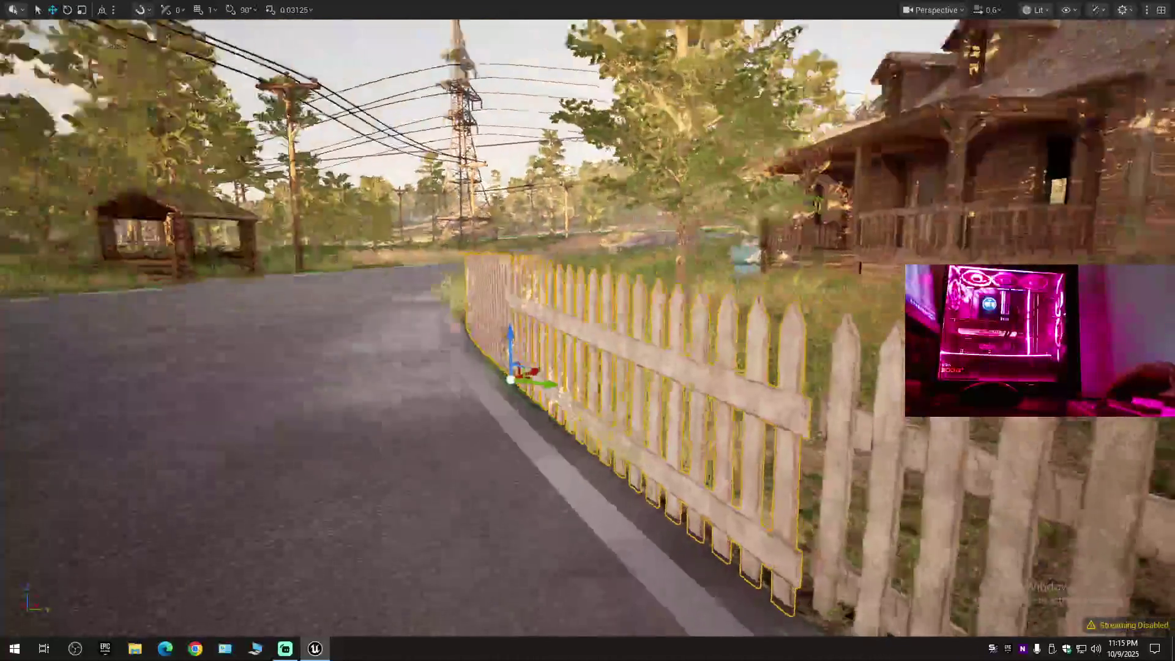
scroll(588, 331, "down", 1)
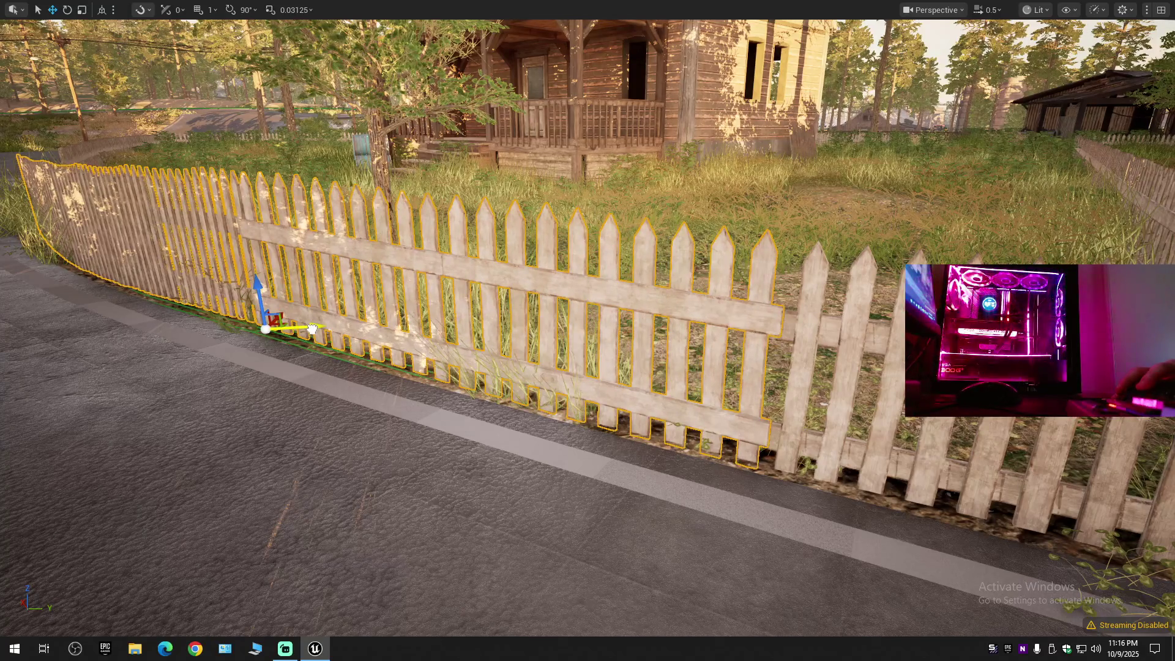
scroll(309, 327, "up", 3)
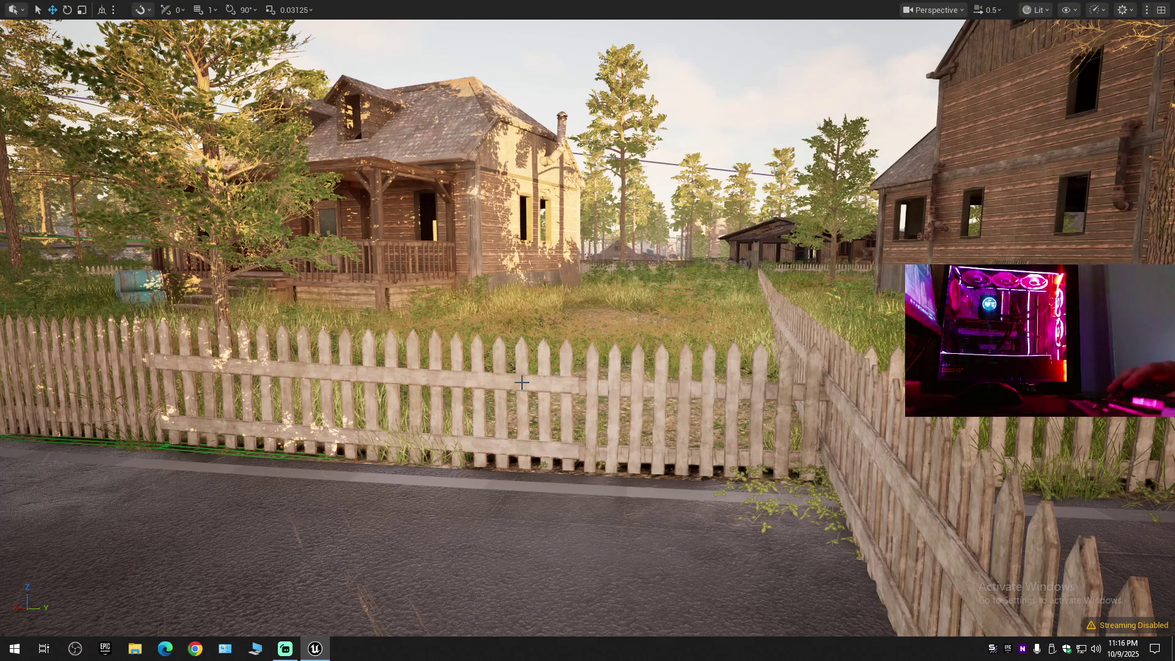
scroll(511, 375, "down", 1)
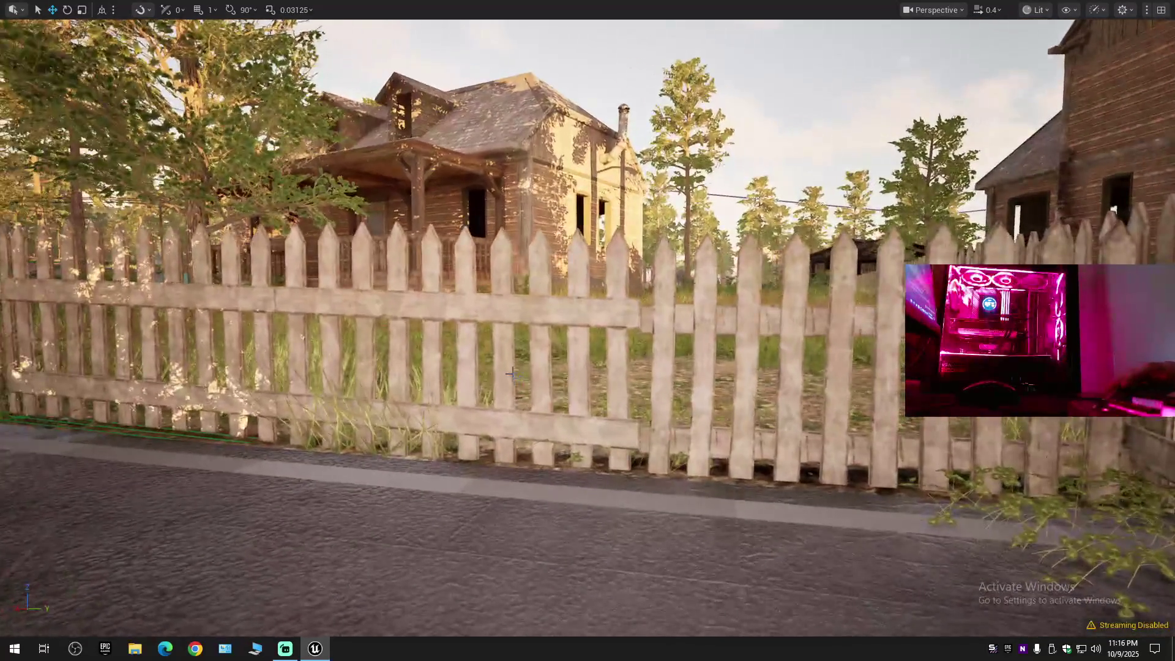
Lower the left fence section by the road so it rests on the ground.
left_click(540, 314)
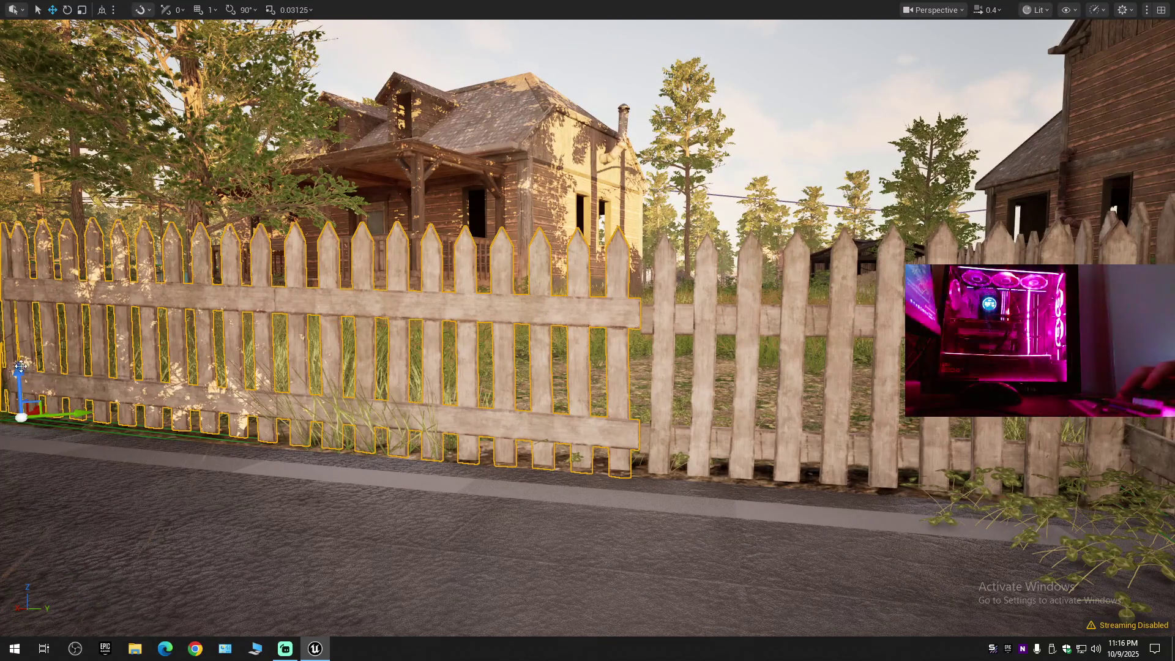
left_click_drag(16, 371, 17, 376)
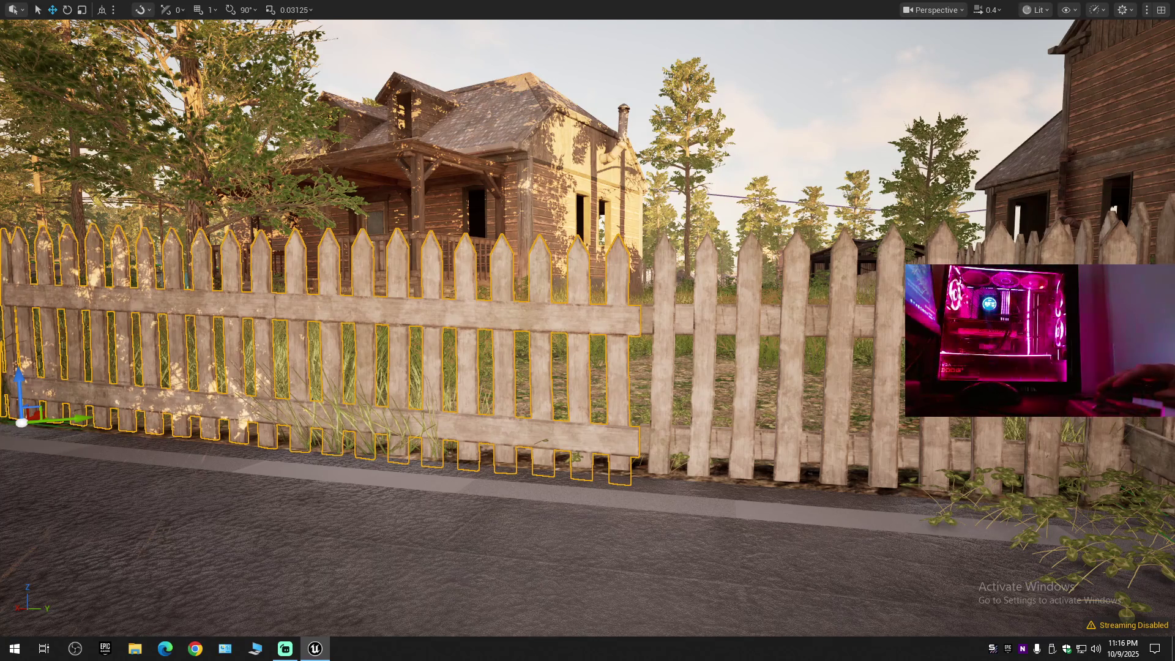
key("s")
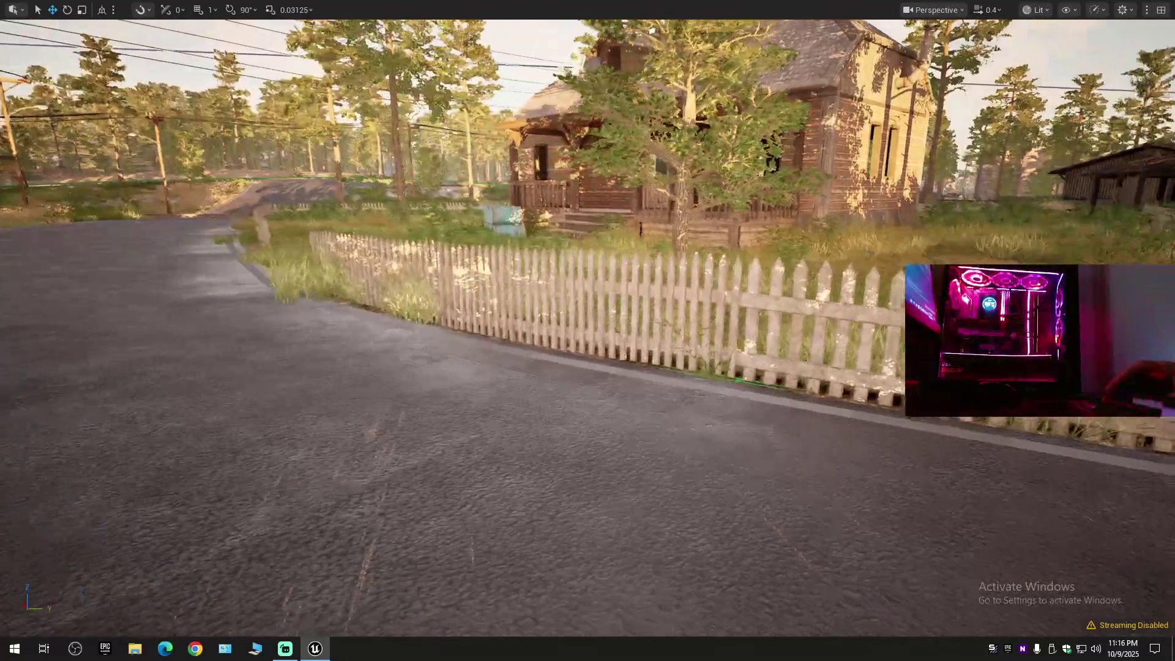
key("w")
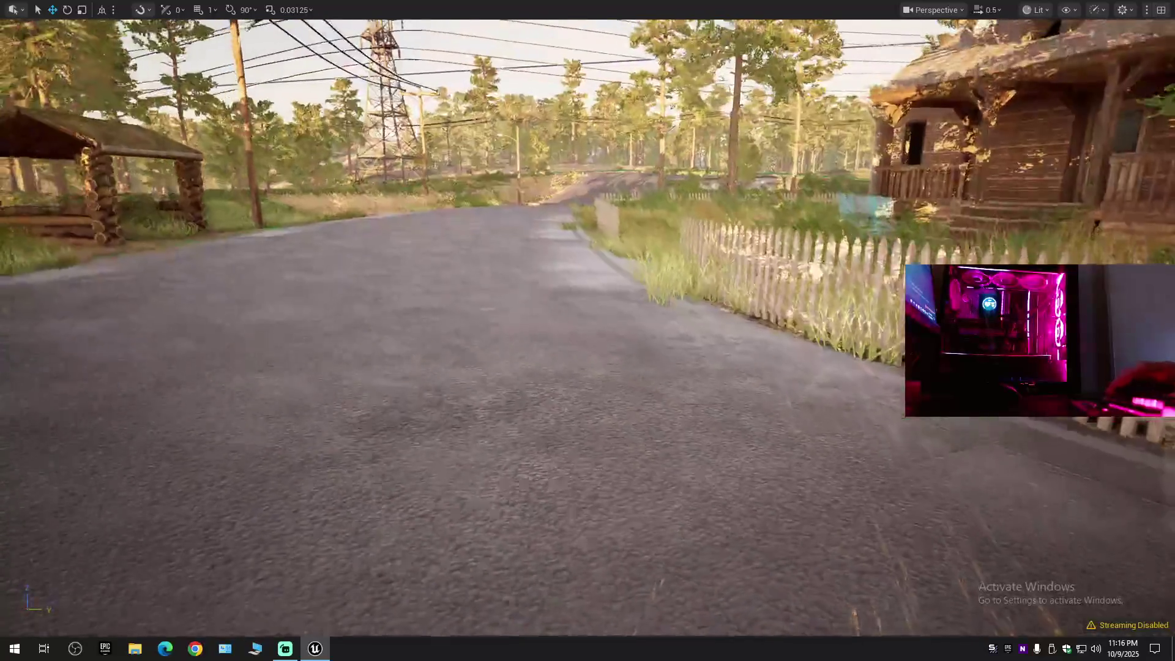
key("w")
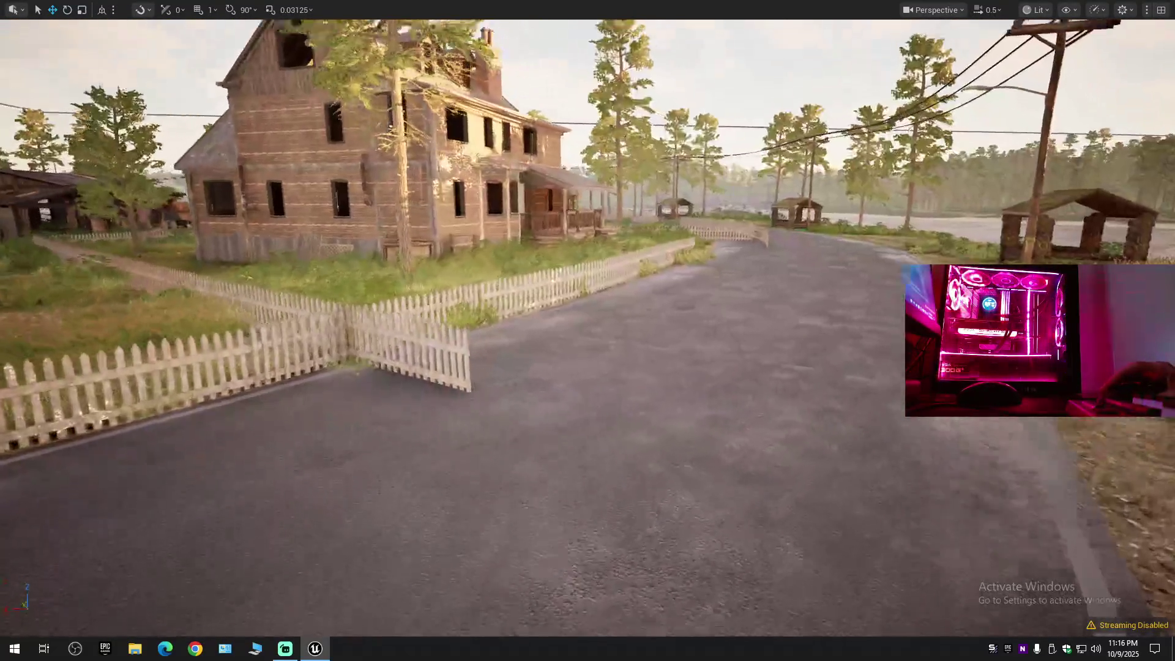
key("w")
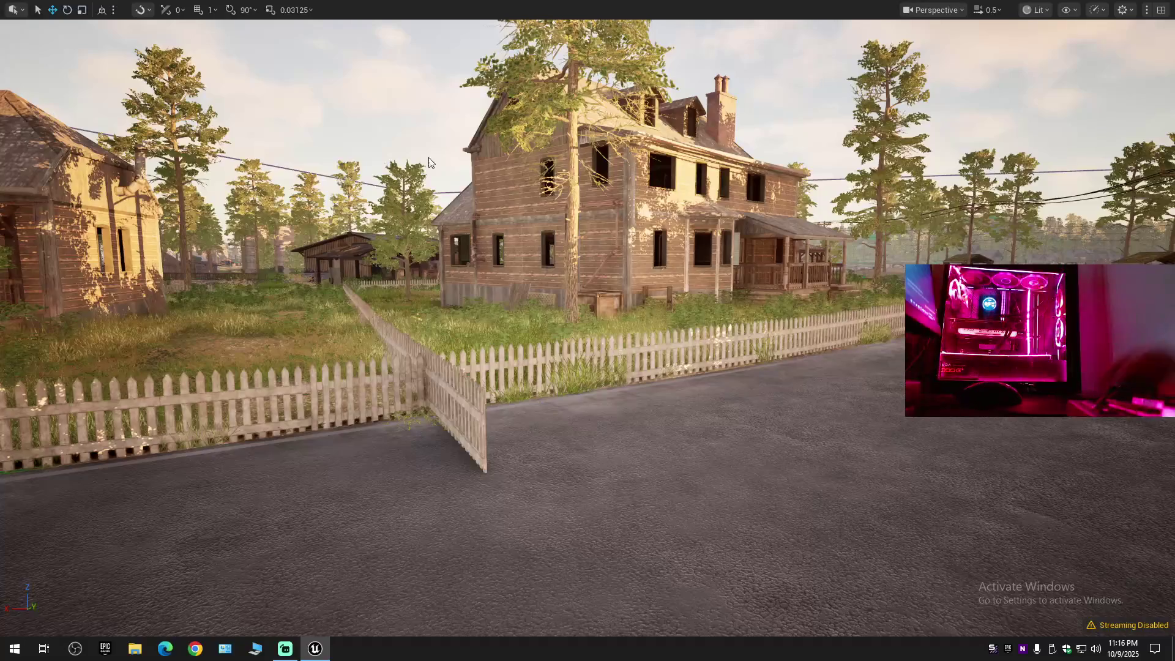
key("w")
left_click(364, 355)
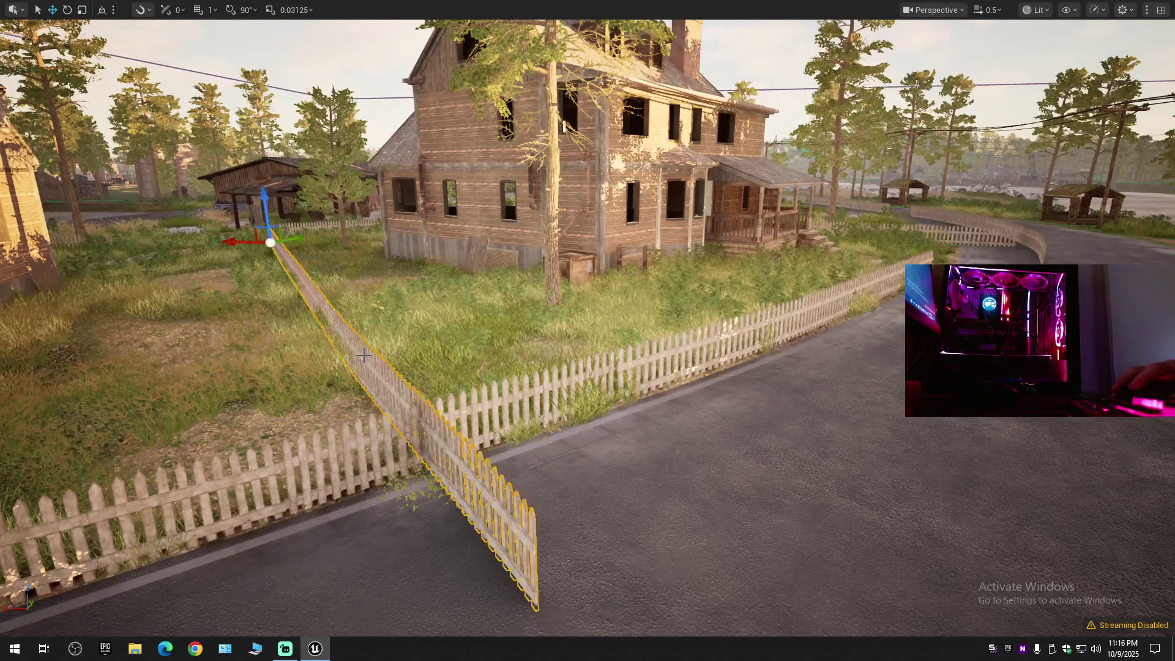
key("w")
scroll(364, 355, "up", 4)
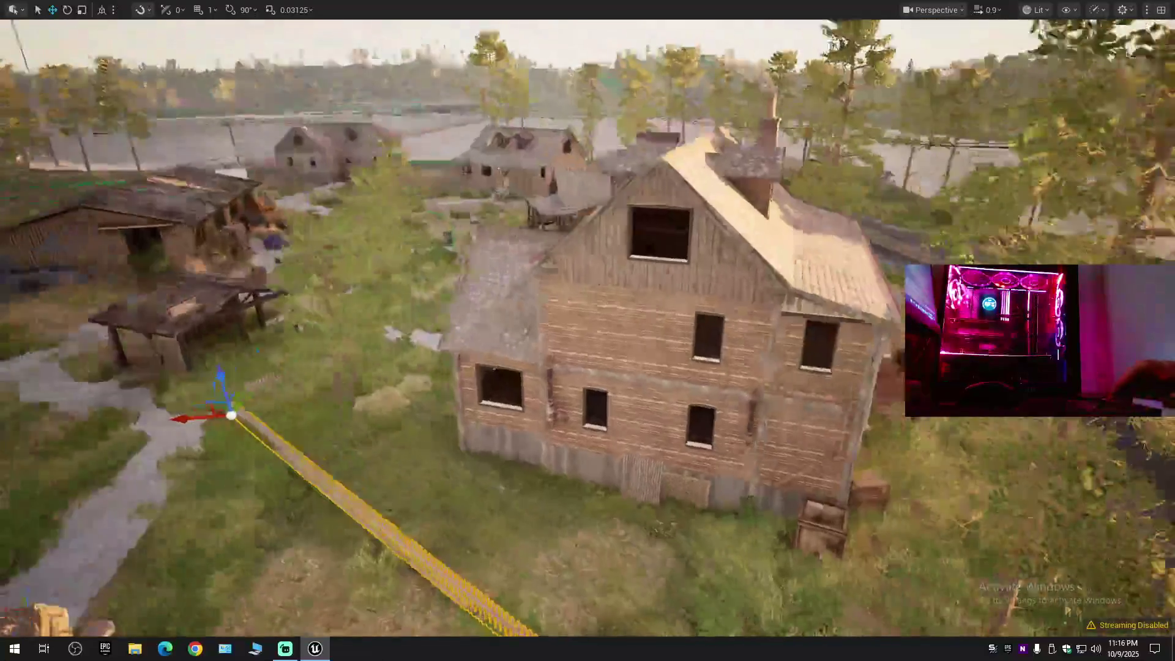
key("e")
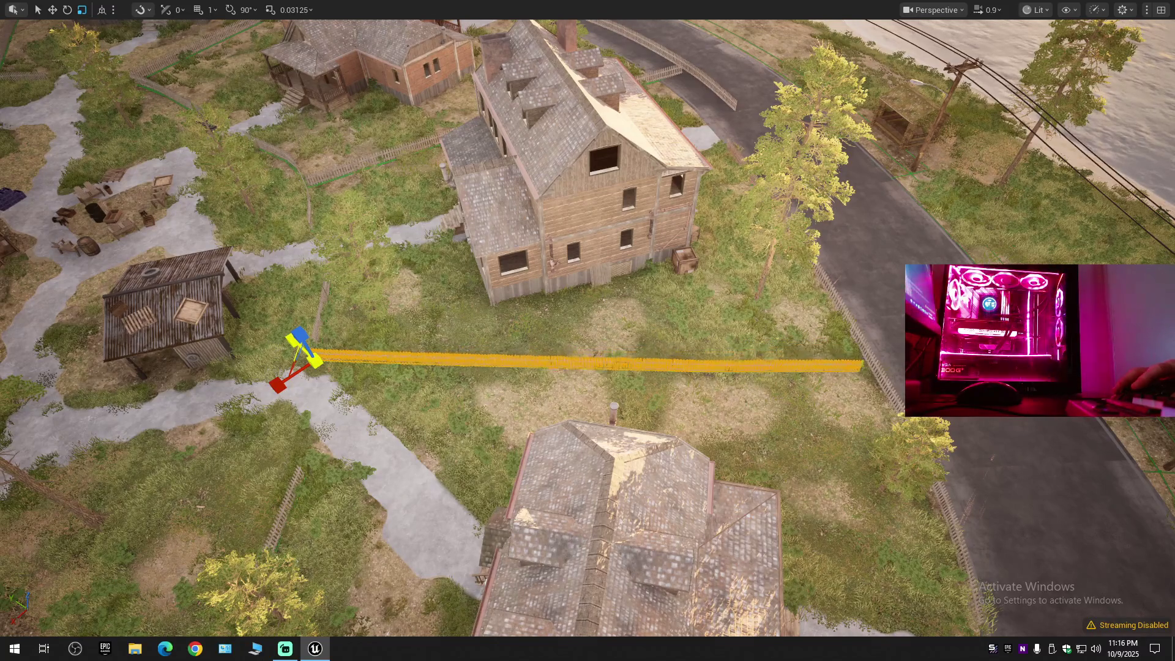
scroll(587, 330, "up", 10)
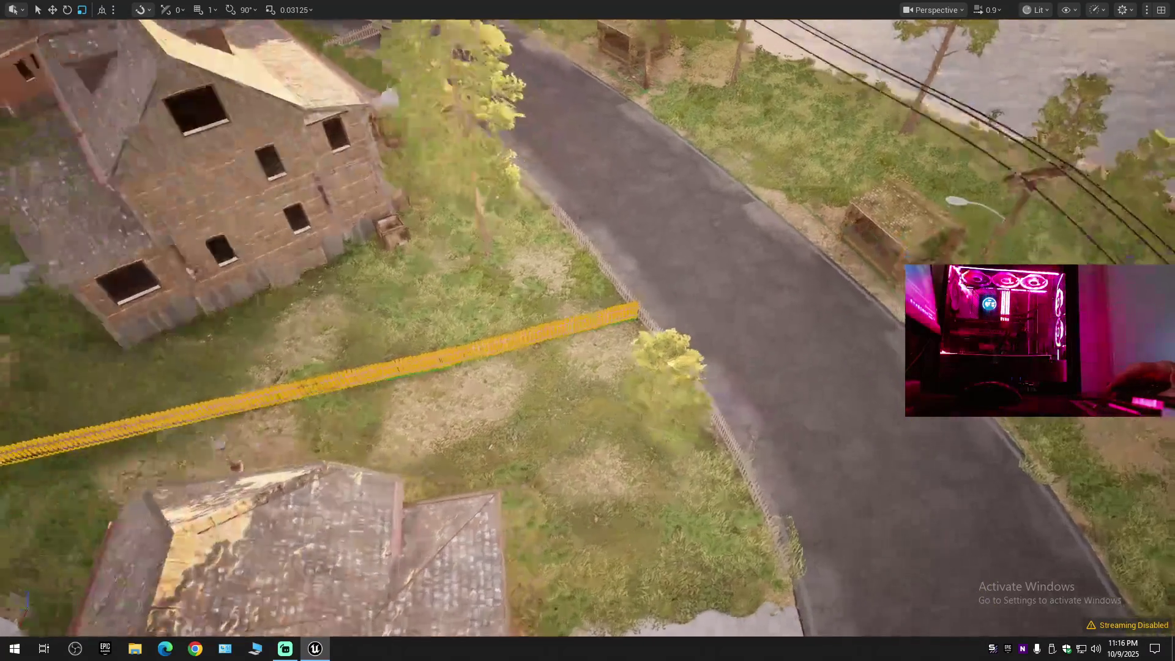
scroll(588, 330, "up", 10)
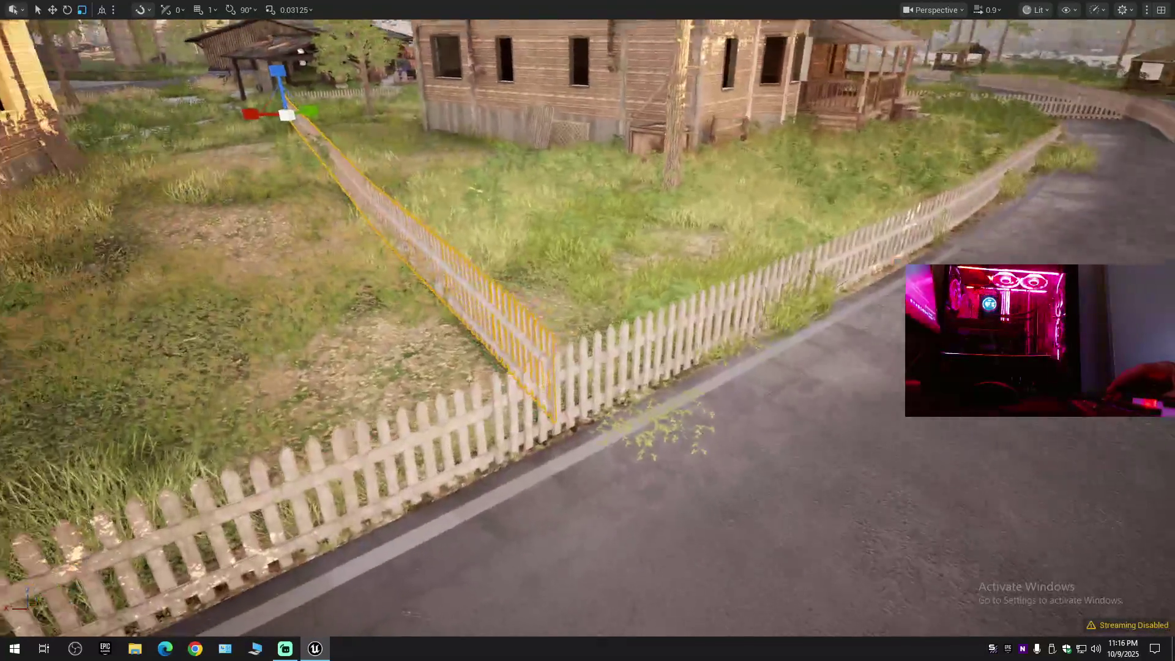
scroll(588, 330, "down", 10)
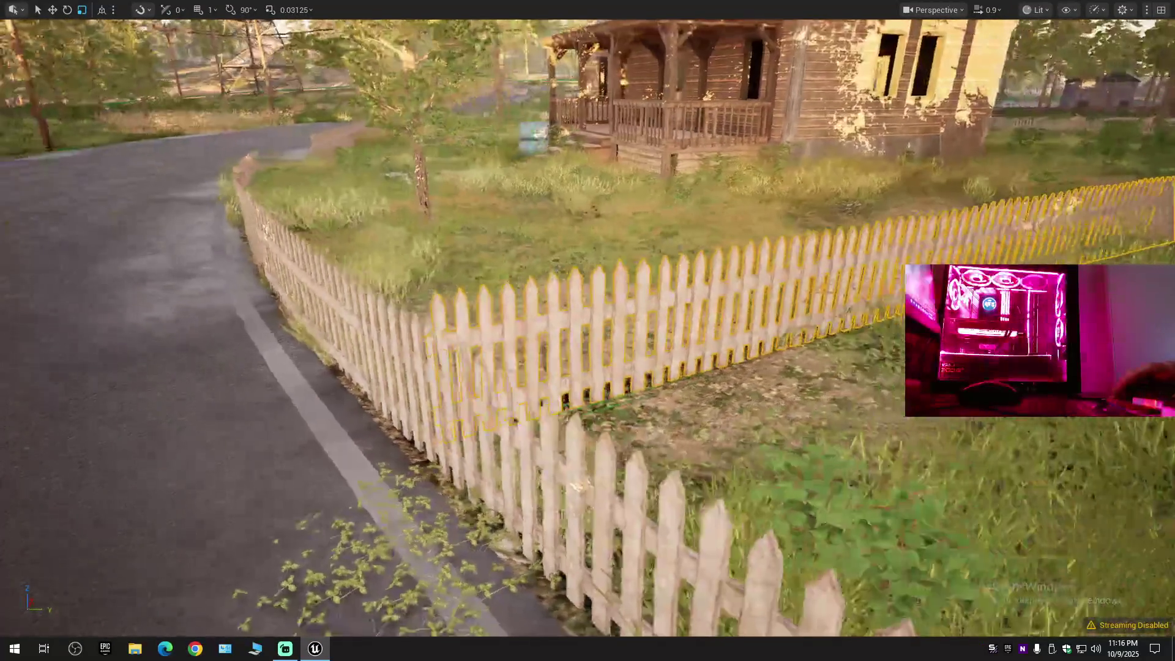
Move the curved roadside fence back off the road onto the verge.
scroll(587, 330, "up", 10)
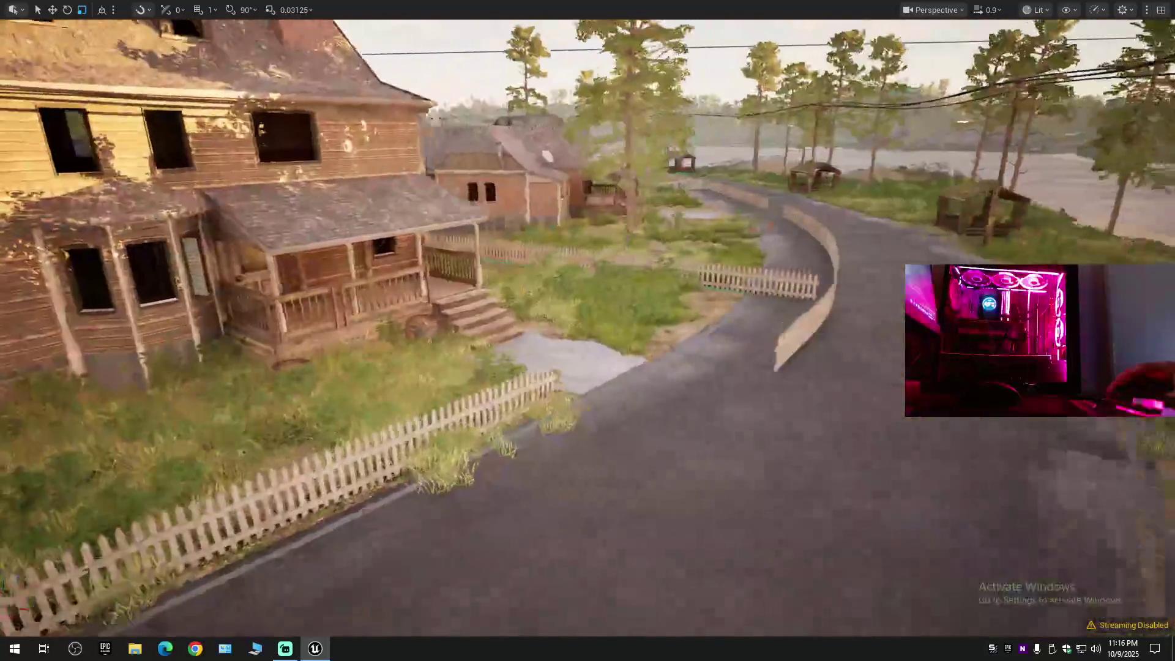
scroll(588, 330, "down", 5)
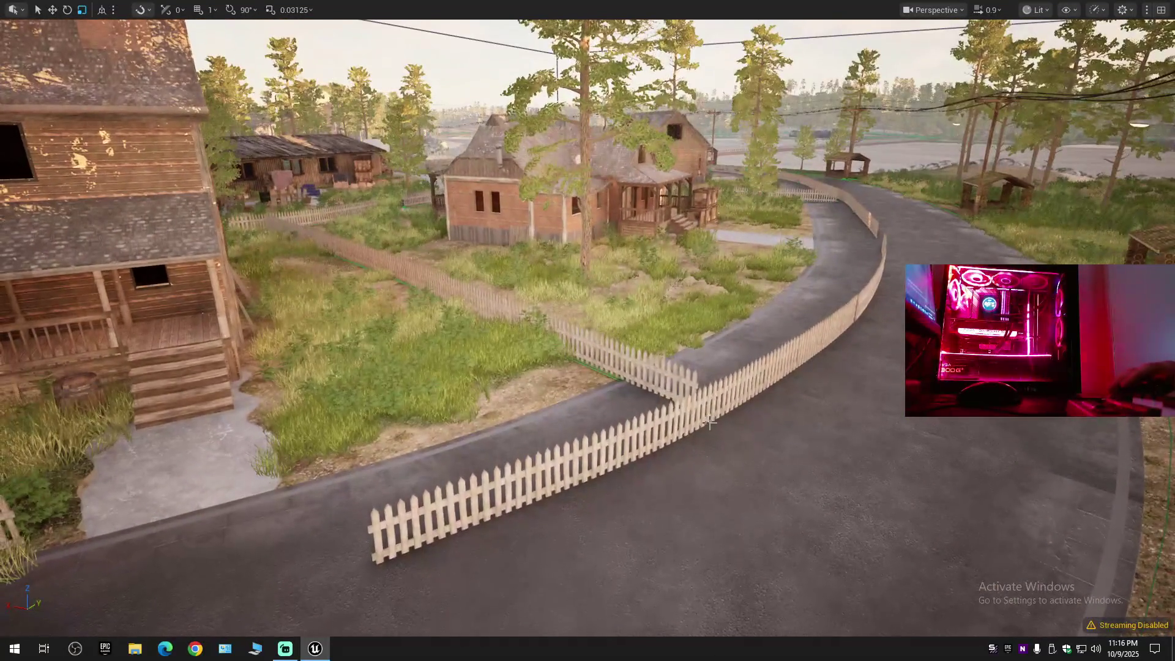
left_click(710, 423)
key("w")
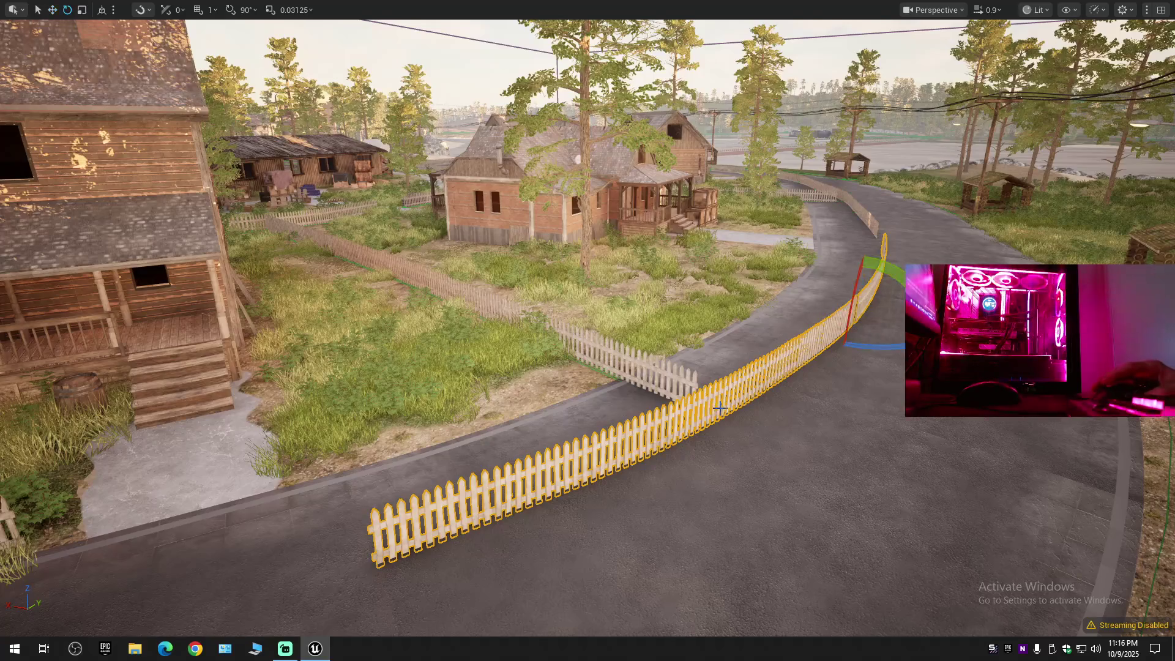
mouse_move(804, 318)
left_mouse_down()
mouse_move(751, 310)
mouse_move(773, 297)
left_mouse_up()
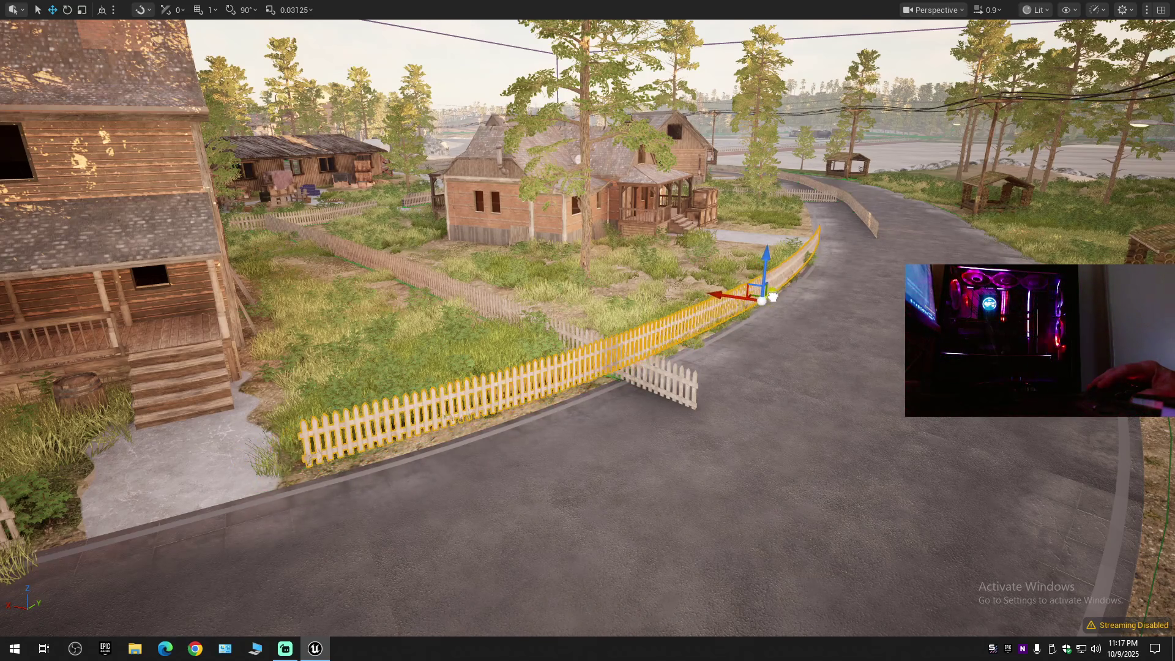
key("w")
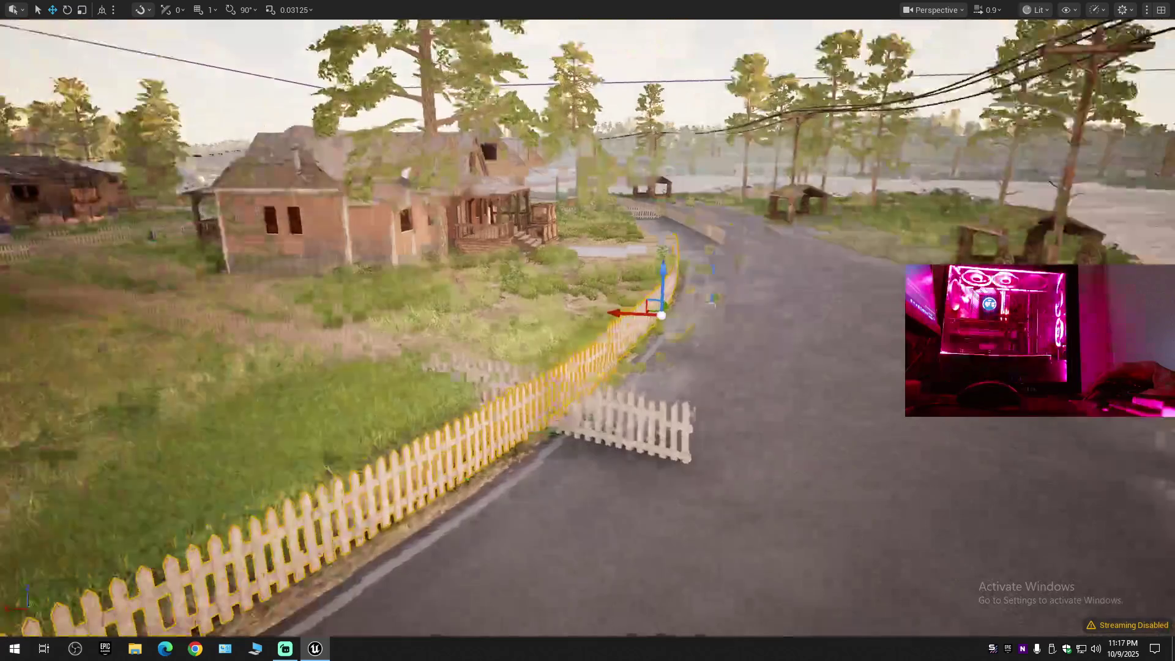
key("e")
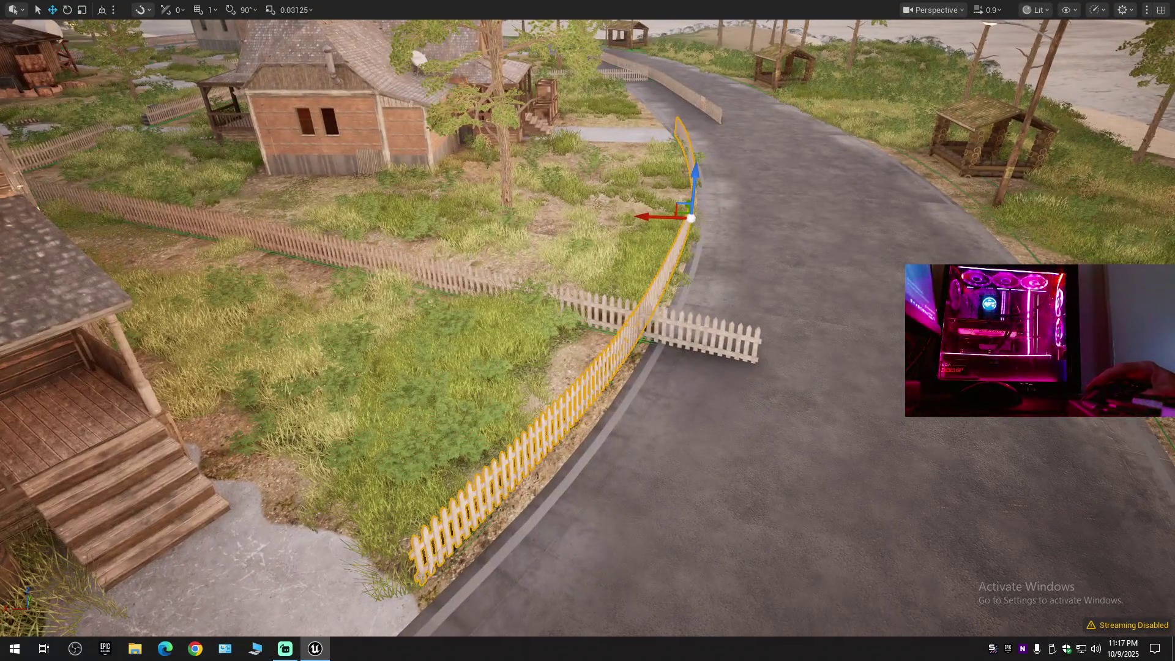
Turn the curved fence slightly about its vertical axis, then undo the rotation.
key("e")
mouse_move(655, 238)
left_mouse_down()
mouse_move(619, 216)
mouse_move(667, 218)
mouse_move(667, 237)
left_mouse_up()
key("w")
key("ctrl+z")
key("e")
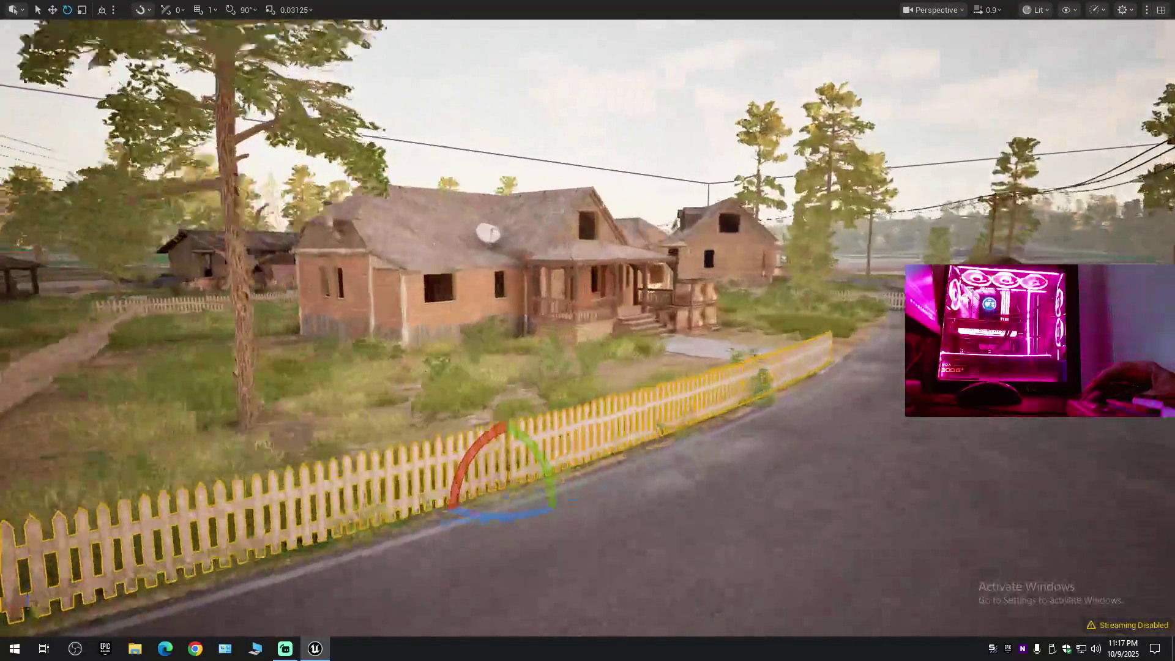
key("w")
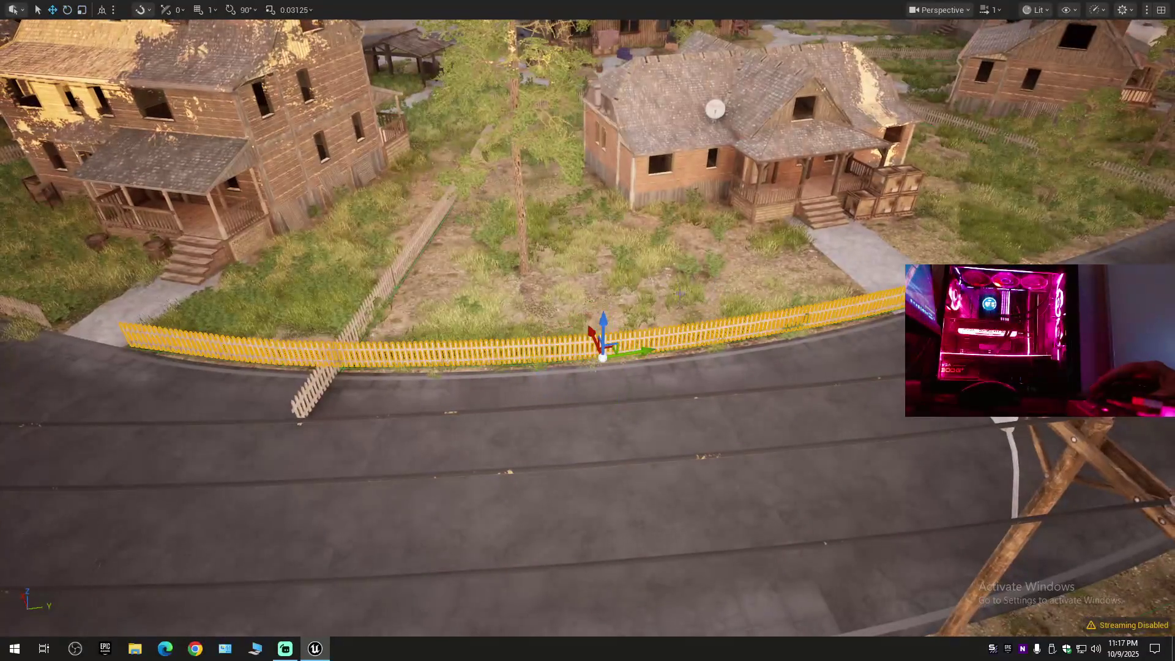
key("e")
key("r")
Shorten the curved fence along its length to follow the road edge.
left_click_drag(637, 349, 441, 367)
key("w")
key("r")
key("w")
mouse_move(533, 355)
left_mouse_down()
mouse_move(533, 332)
mouse_move(533, 392)
mouse_move(566, 358)
left_mouse_up()
left_click(533, 332)
key("e")
key("r")
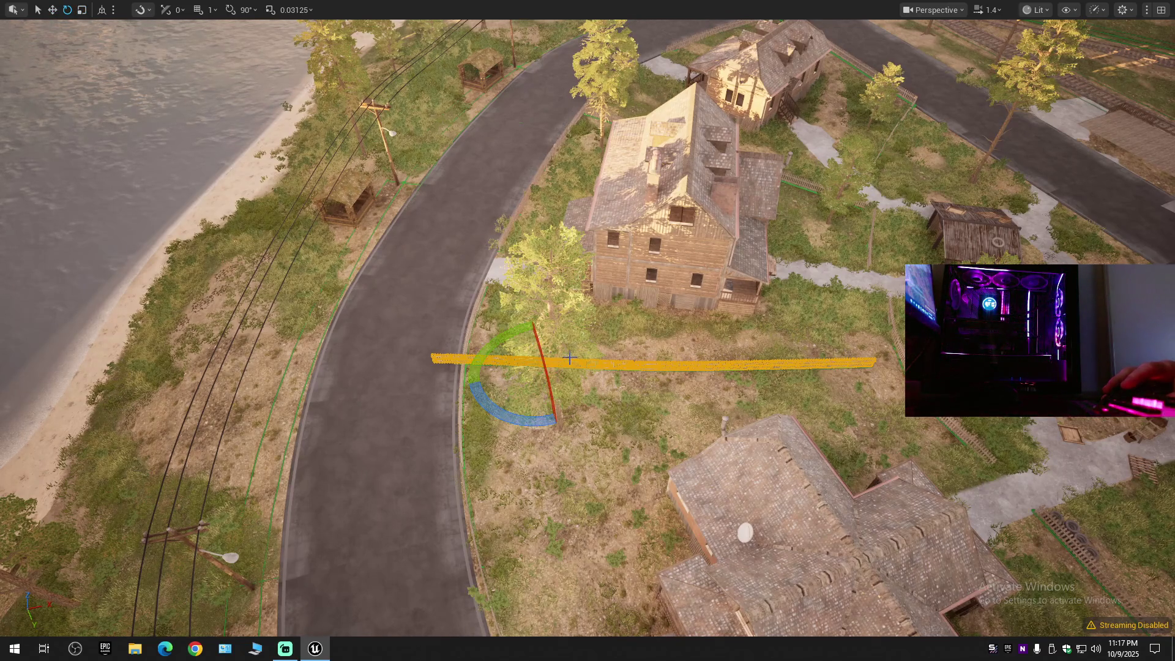
Slide the straight yard fence a short distance along Y, away from the road.
left_click_drag(574, 356, 592, 355)
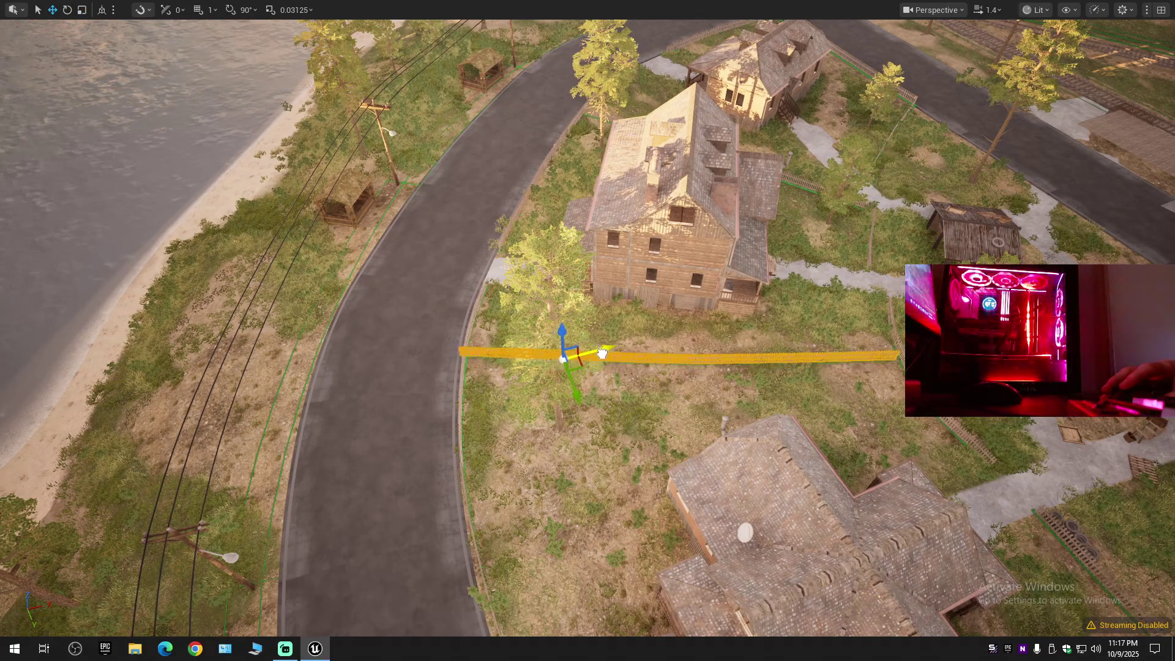
mouse_move(613, 379)
left_mouse_down()
mouse_move(612, 337)
mouse_move(609, 356)
mouse_move(550, 356)
mouse_move(550, 342)
mouse_move(637, 343)
mouse_move(547, 335)
left_mouse_up()
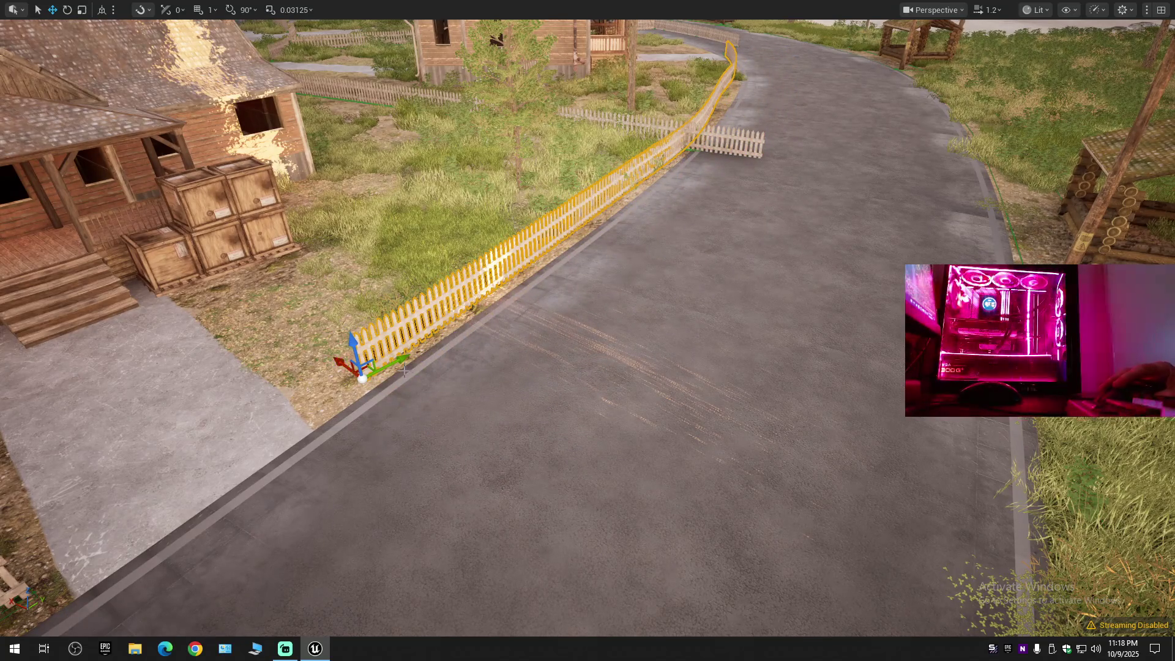
Extend the roadside fence end along the road and rotate it to follow the curve.
left_click_drag(394, 358, 353, 378)
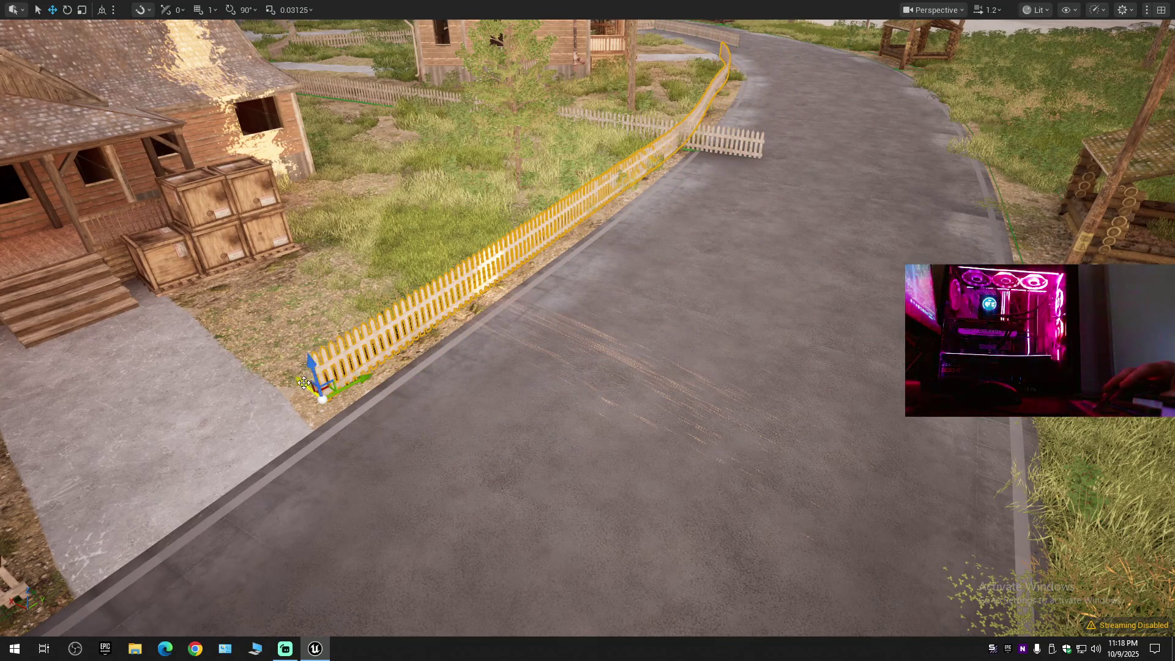
scroll(588, 331, "up", 2)
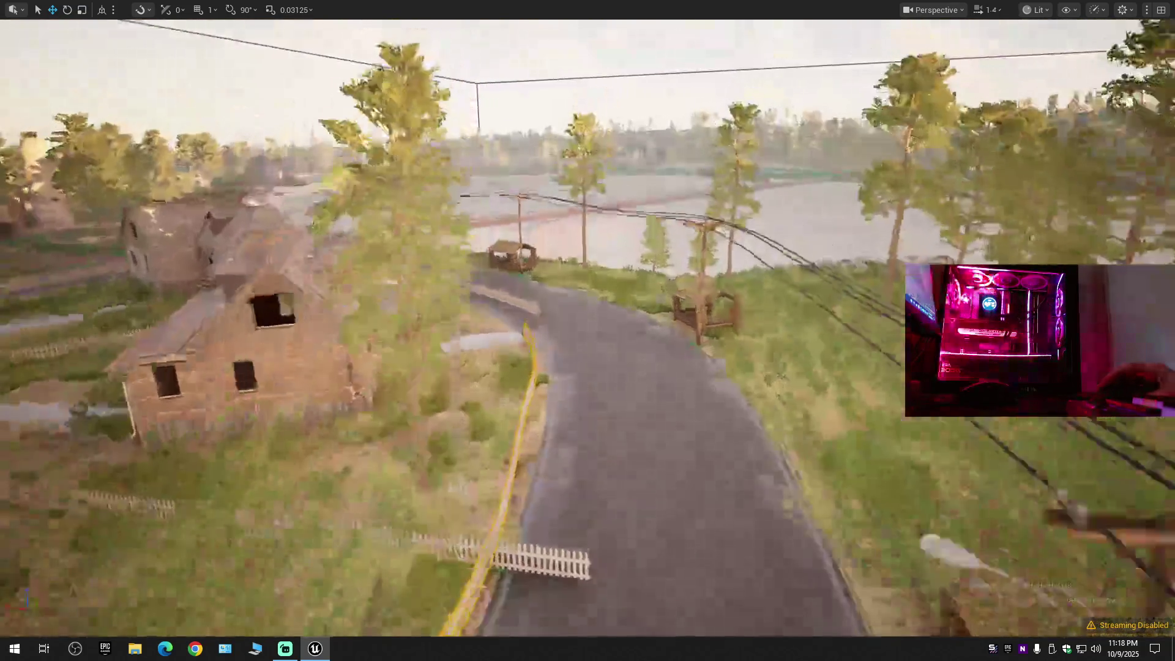
key("e")
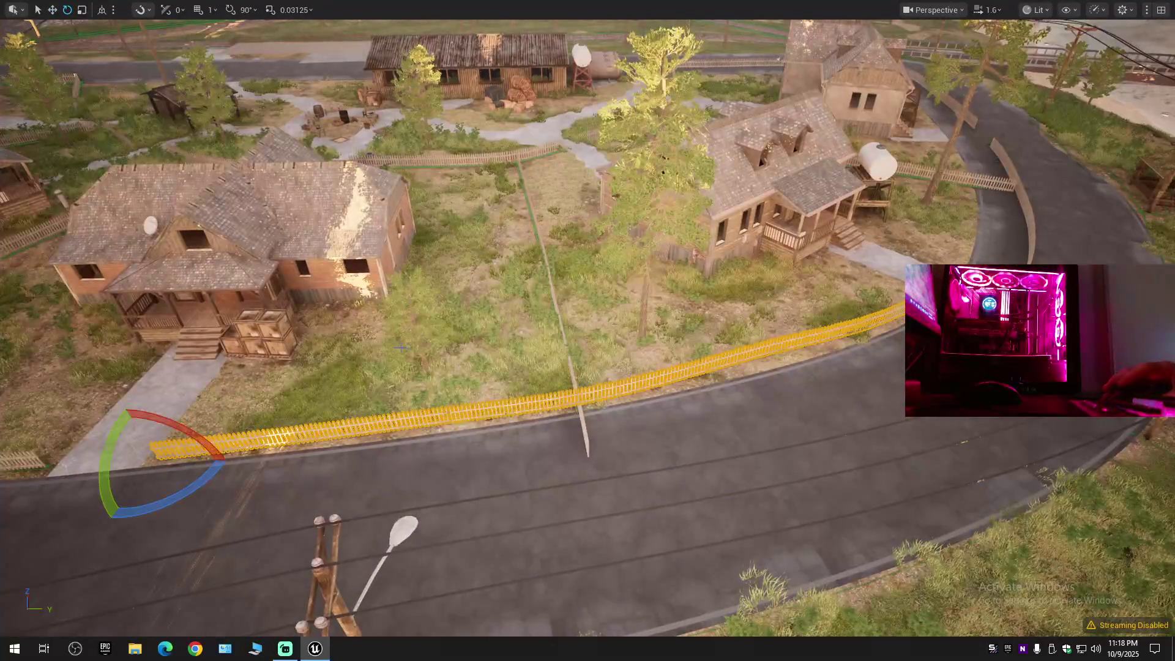
key("r")
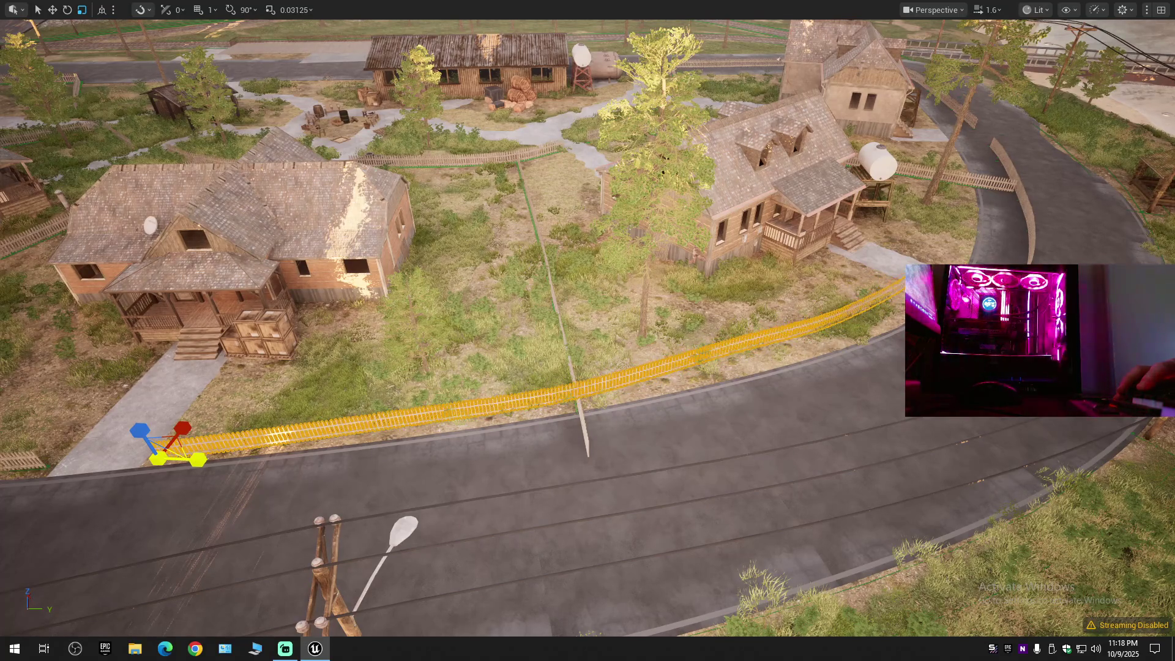
key("w")
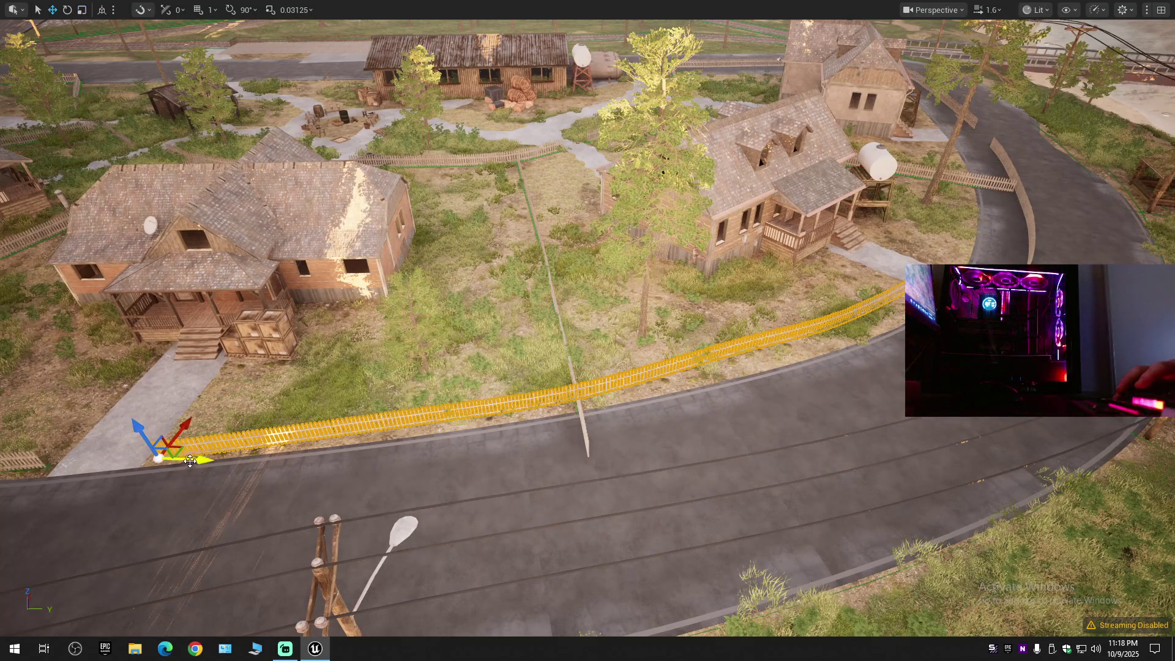
key("e")
mouse_move(182, 492)
left_mouse_down()
mouse_move(210, 499)
mouse_move(186, 398)
left_mouse_up()
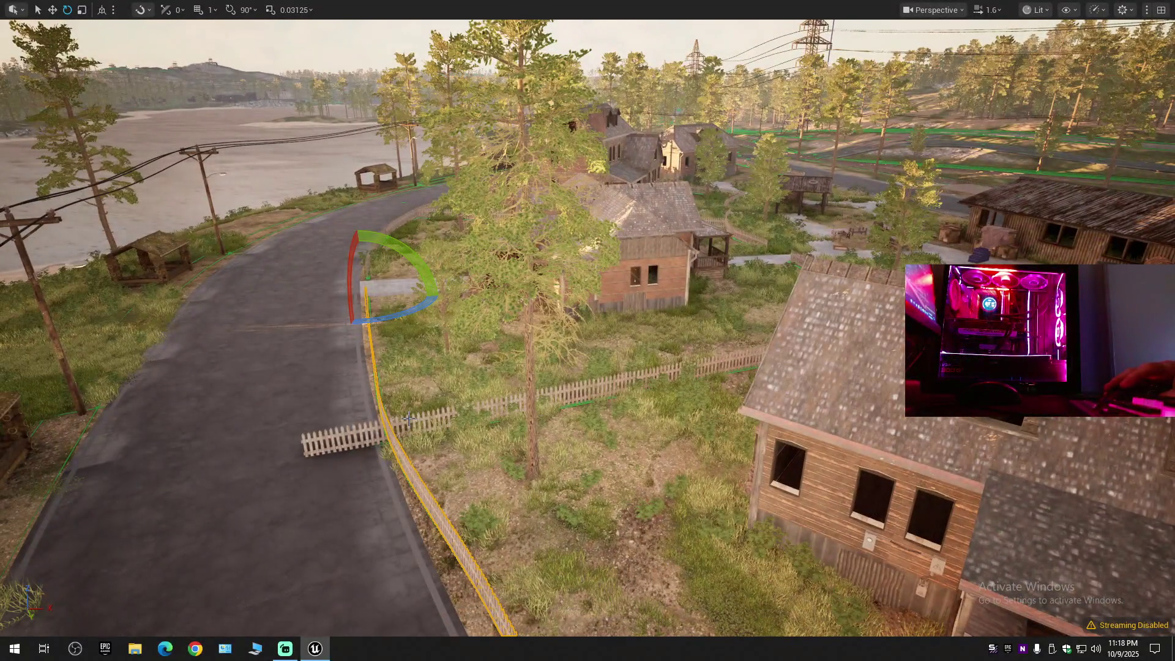
left_click(409, 418)
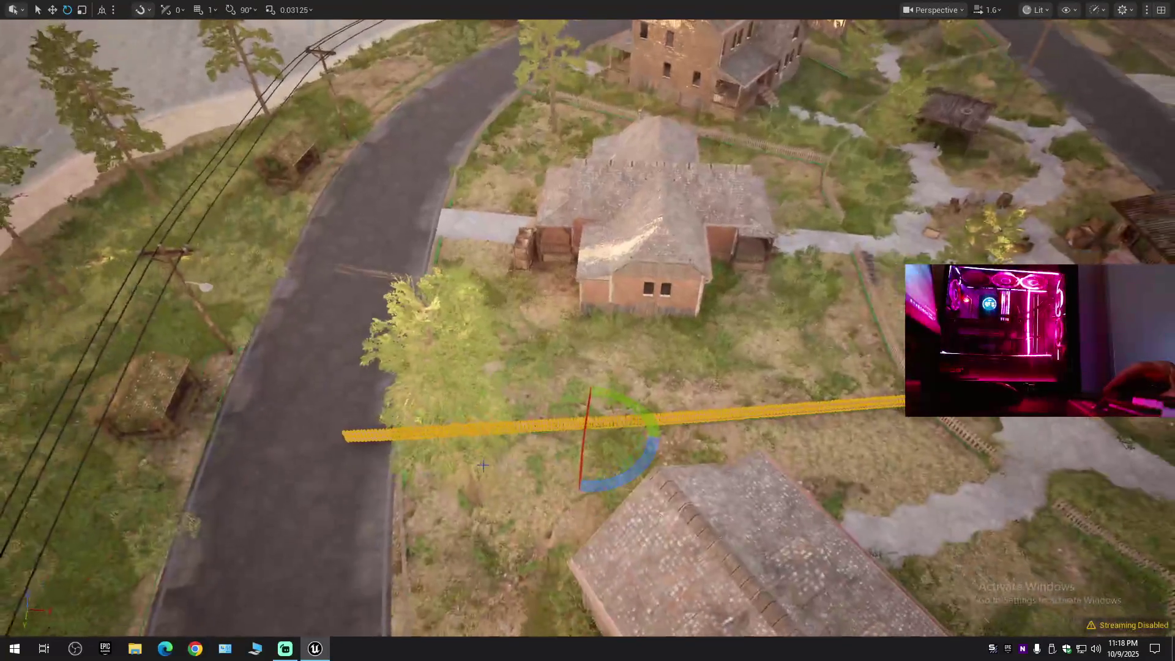
key("w")
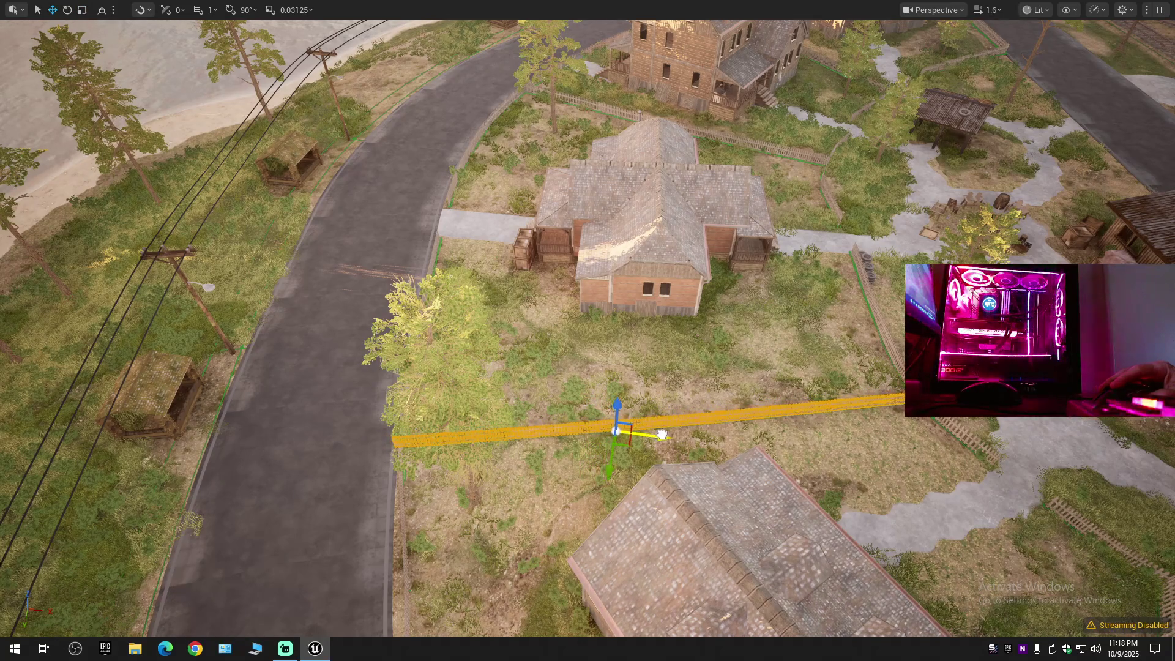
scroll(668, 436, "down", 3)
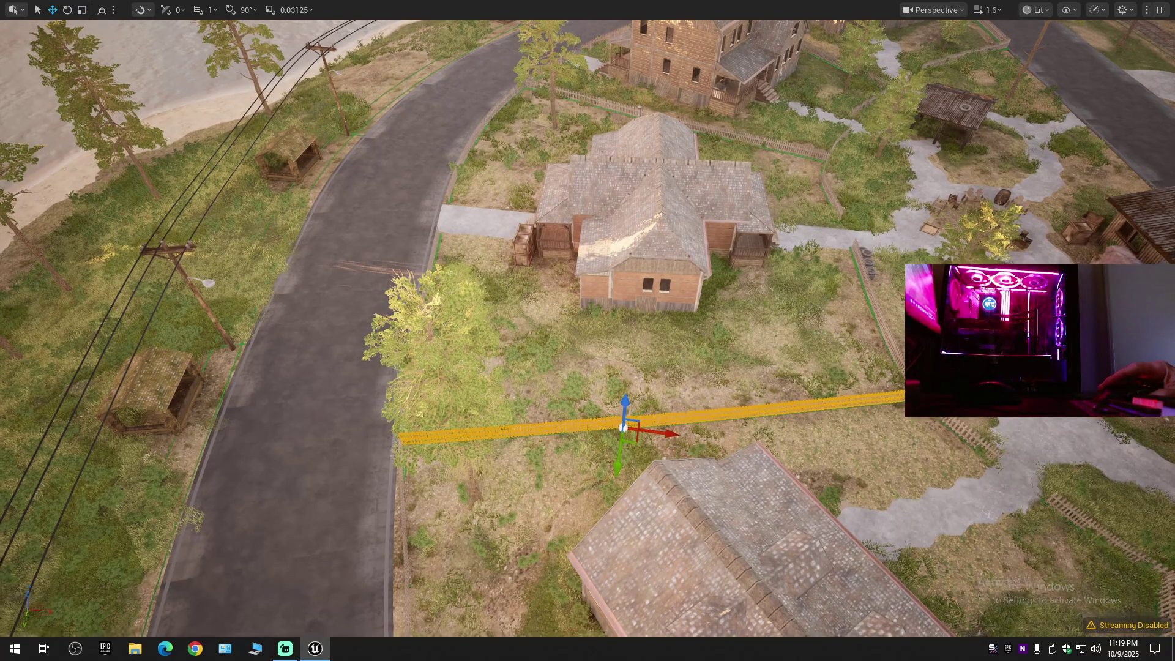
scroll(587, 330, "down", 2)
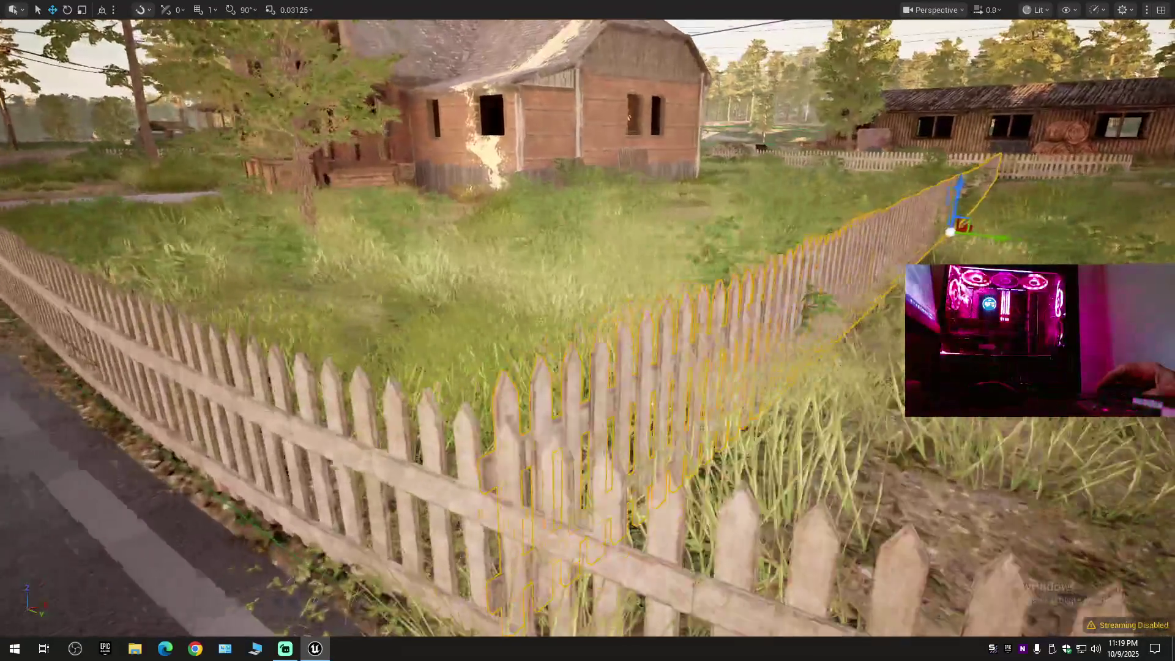
Nudge the roadside picket fence along its Y axis toward the road edge.
scroll(587, 330, "up", 2)
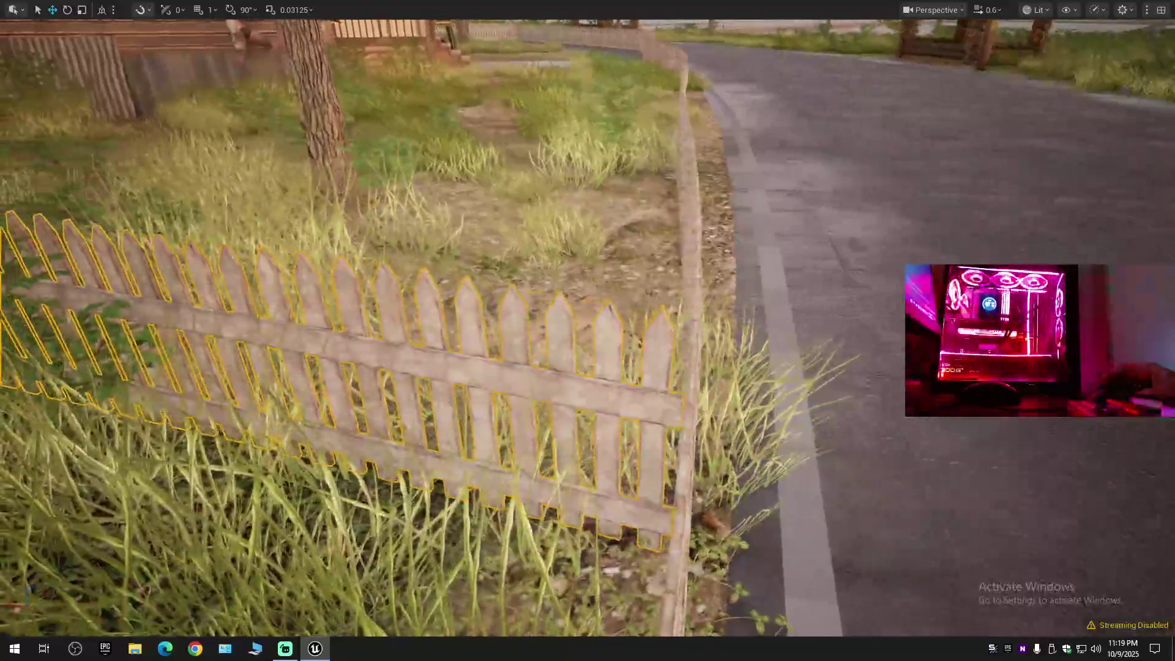
scroll(588, 331, "down", 1)
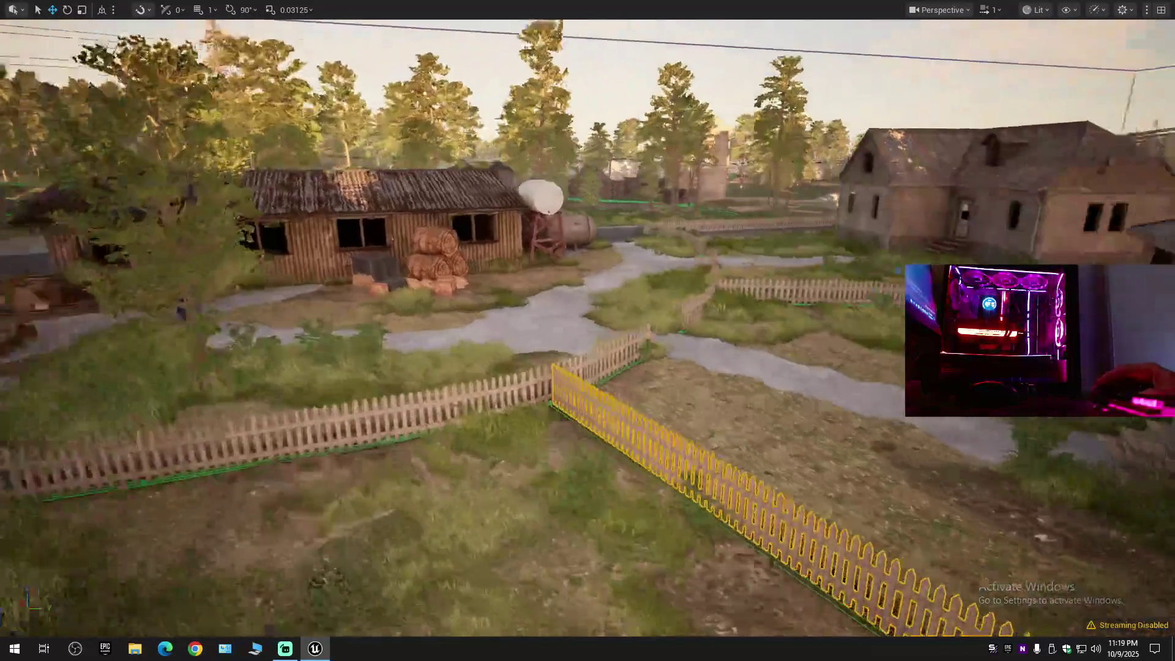
scroll(587, 330, "up", 3)
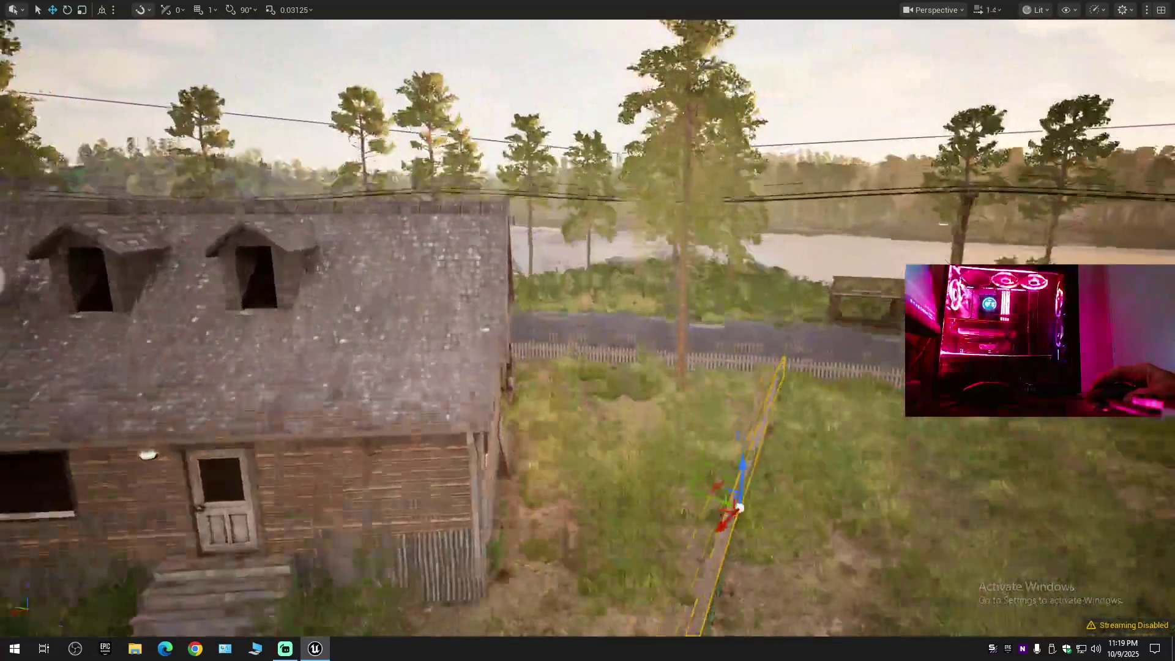
key("w")
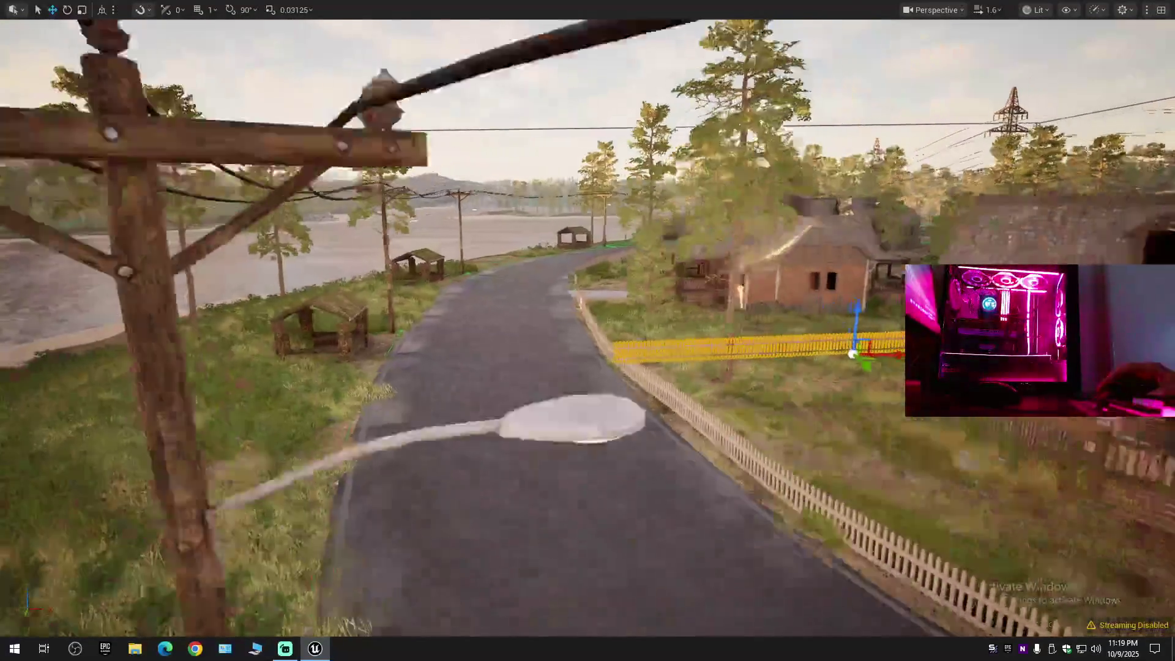
key("s")
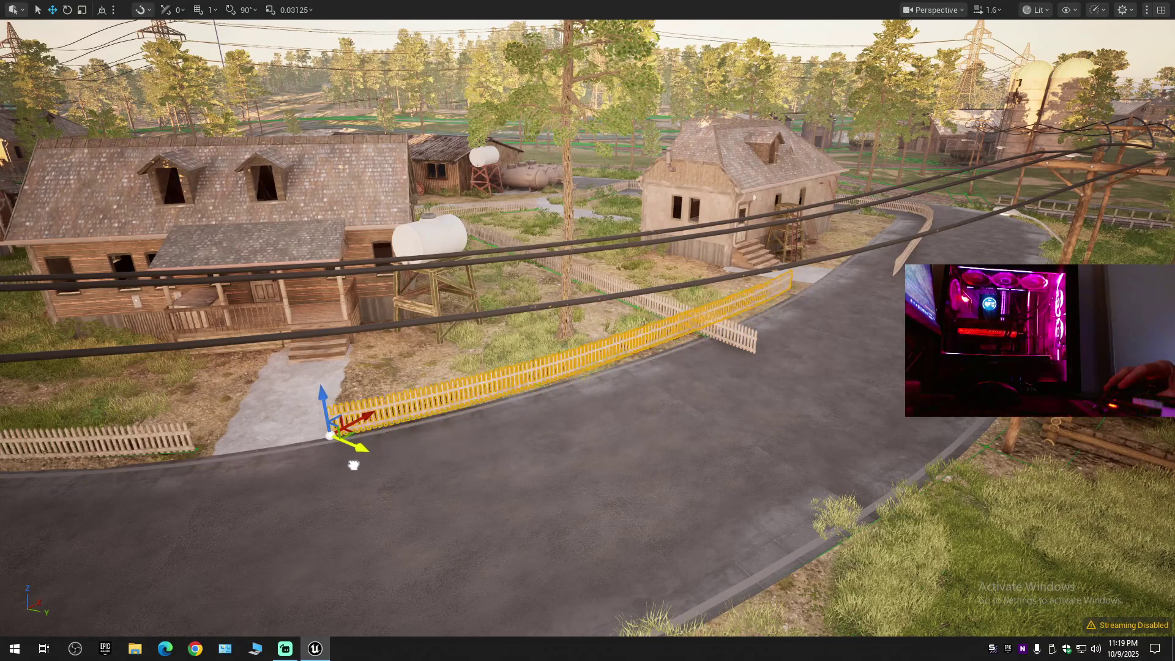
key("e")
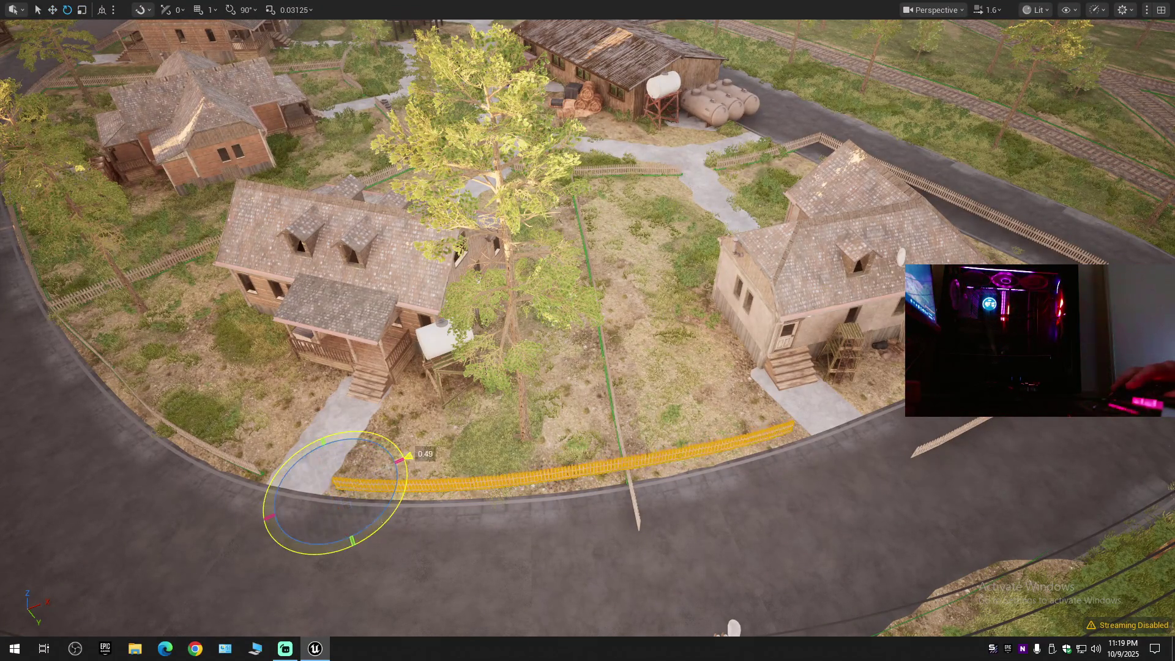
key("w")
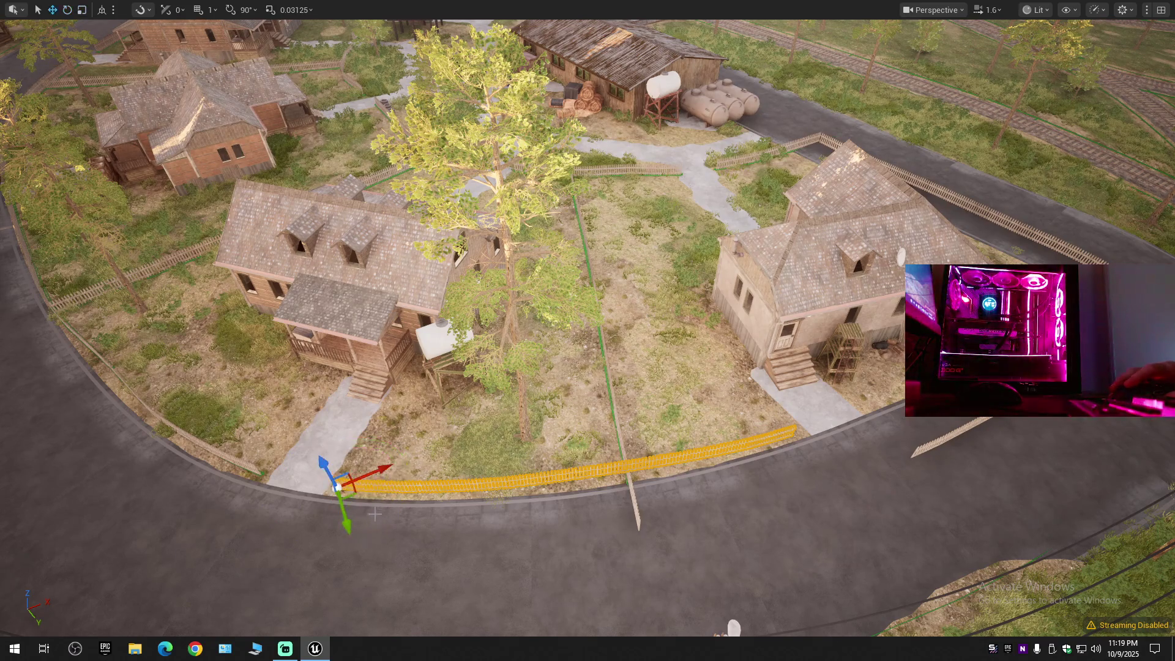
scroll(401, 486, "up", 5)
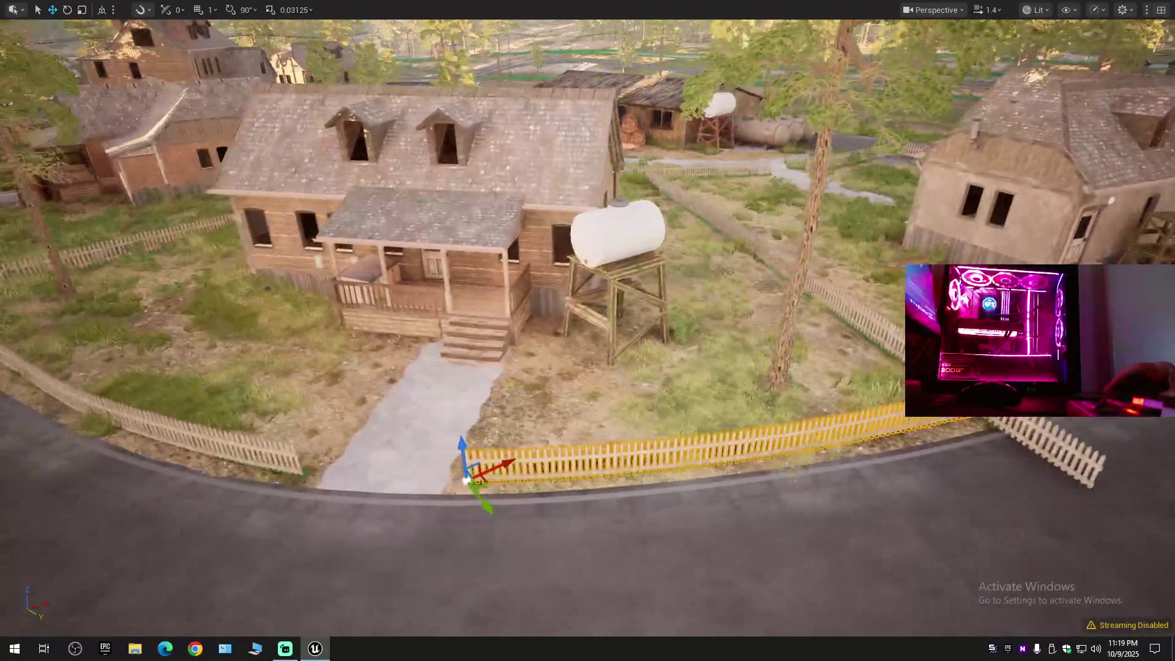
left_click_drag(491, 500, 500, 502)
Scale the fence crossing the yard shorter toward its centre.
key("d")
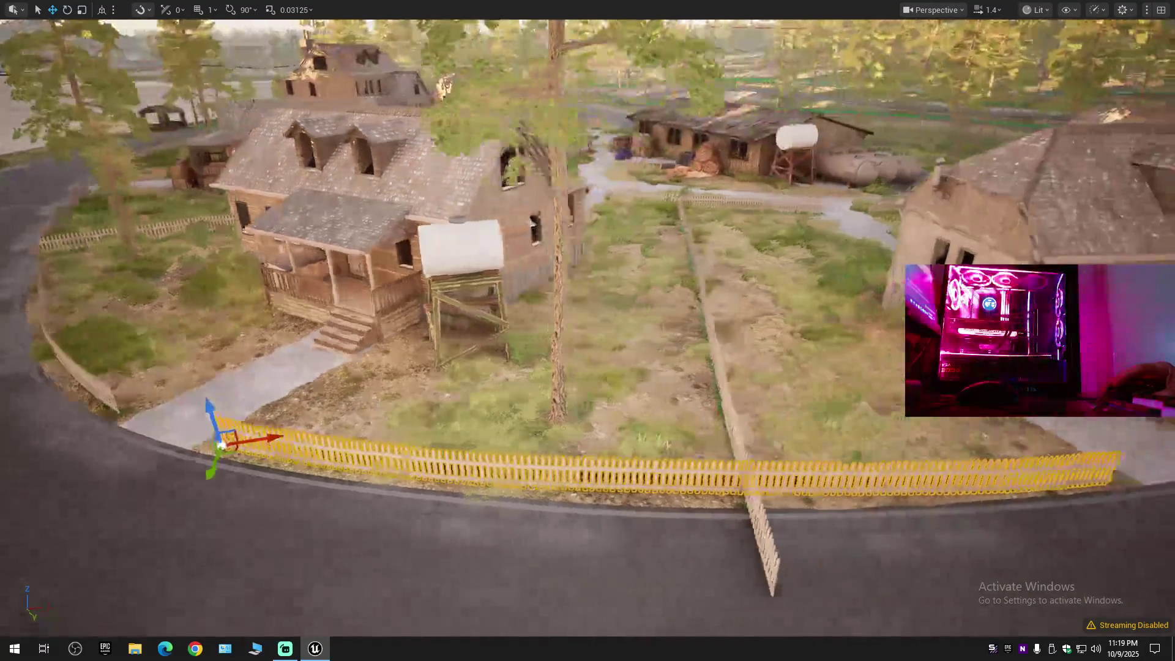
key("a")
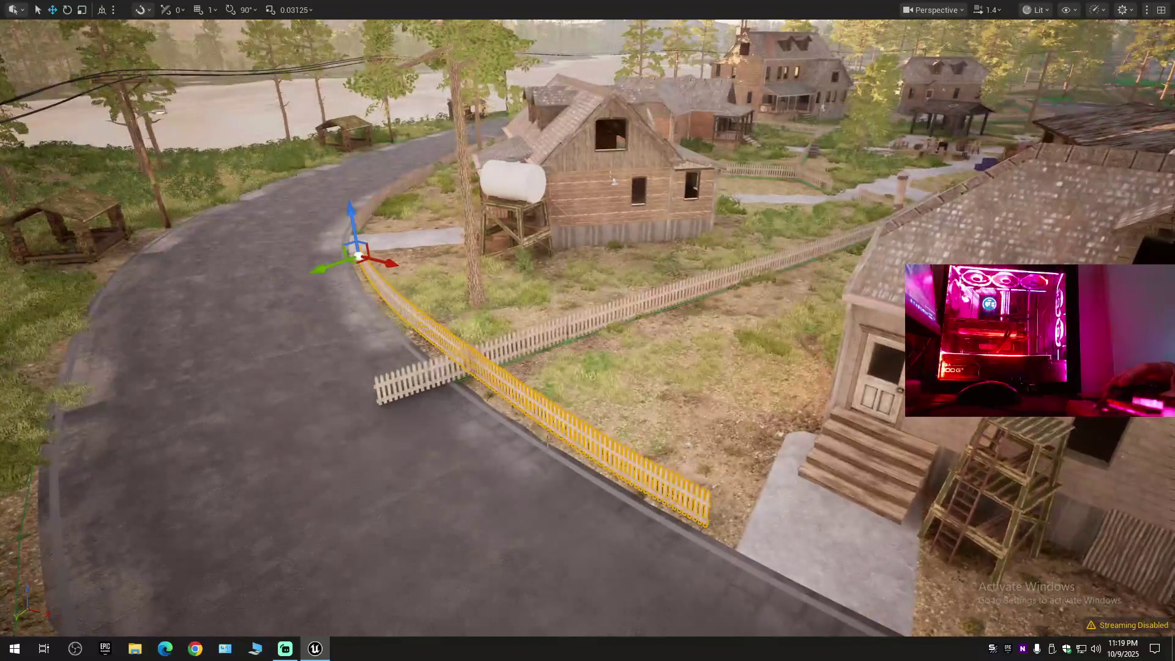
left_click(550, 334)
key("e")
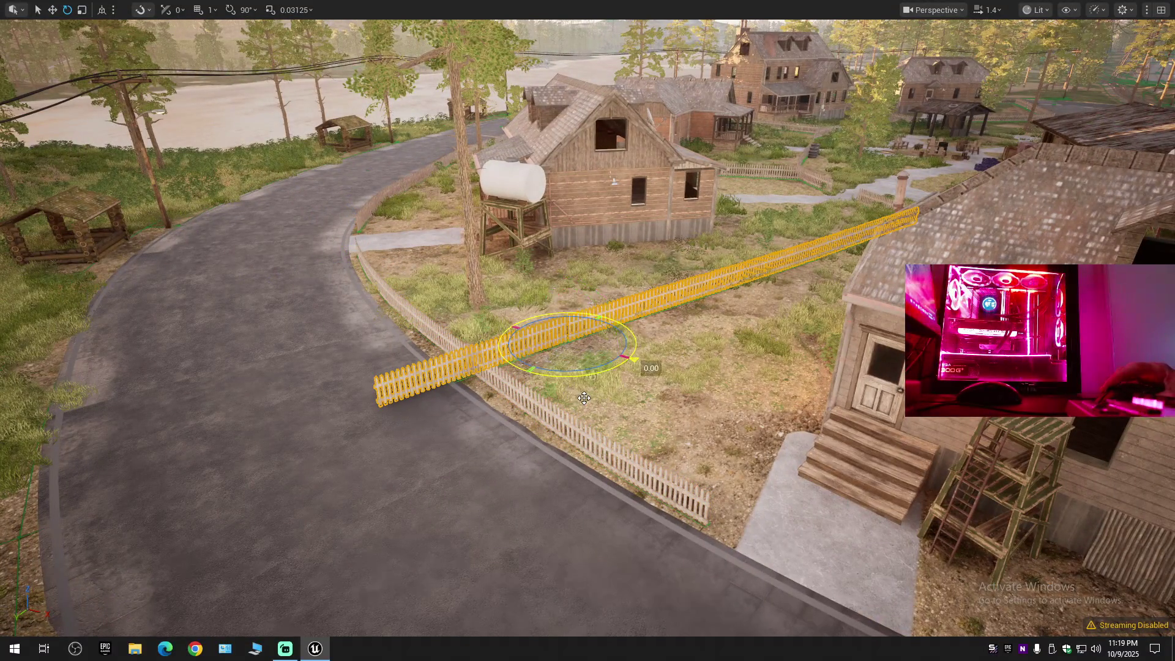
key("r")
scroll(584, 399, "up", 2)
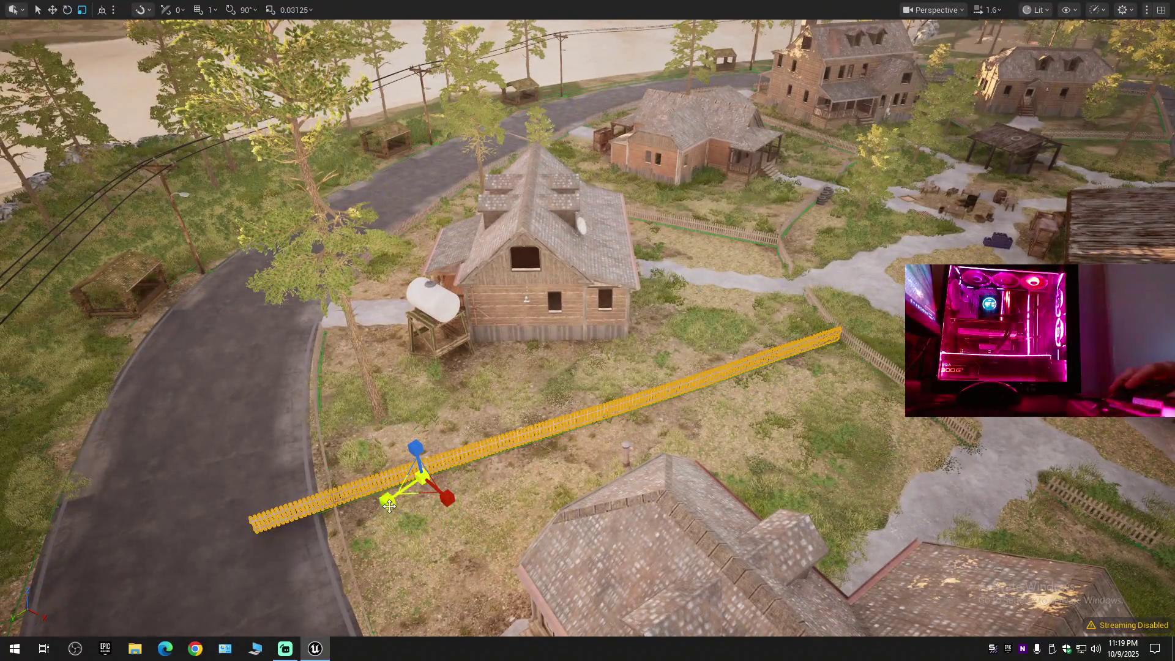
mouse_move(389, 505)
left_mouse_down()
mouse_move(369, 515)
mouse_move(454, 484)
mouse_move(435, 476)
left_mouse_up()
Slide the crossing fence along its length to span from the roadside fence to the back fence.
key("w")
key("e")
key("r")
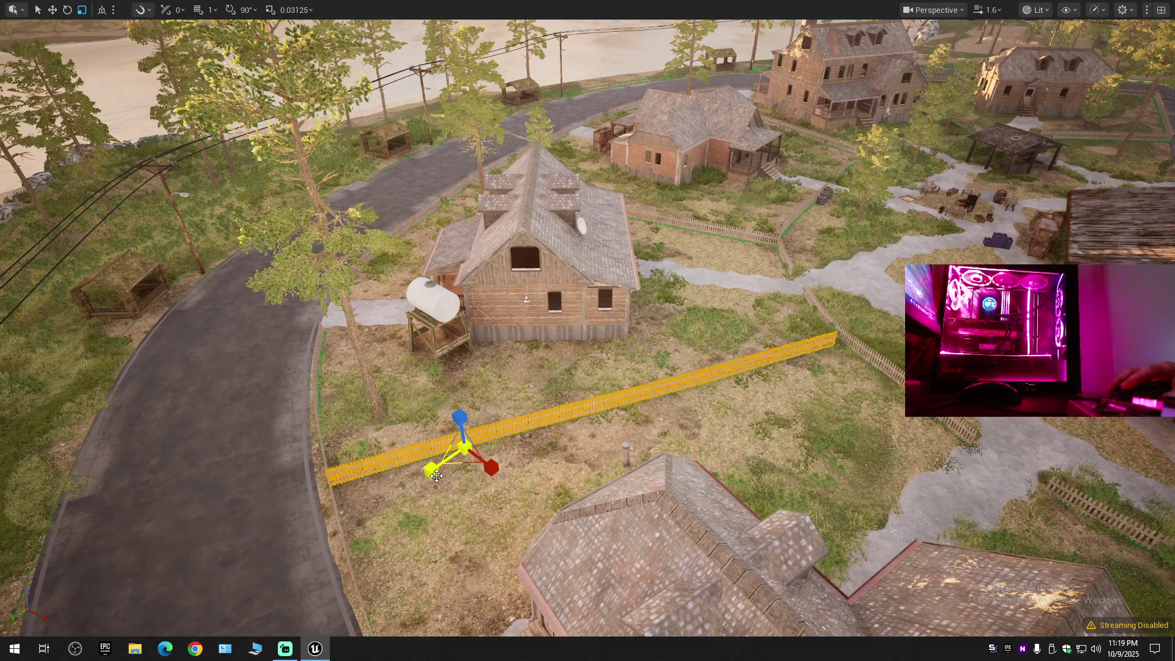
left_click(438, 475)
key("w")
left_click(430, 475)
key("e")
key("r")
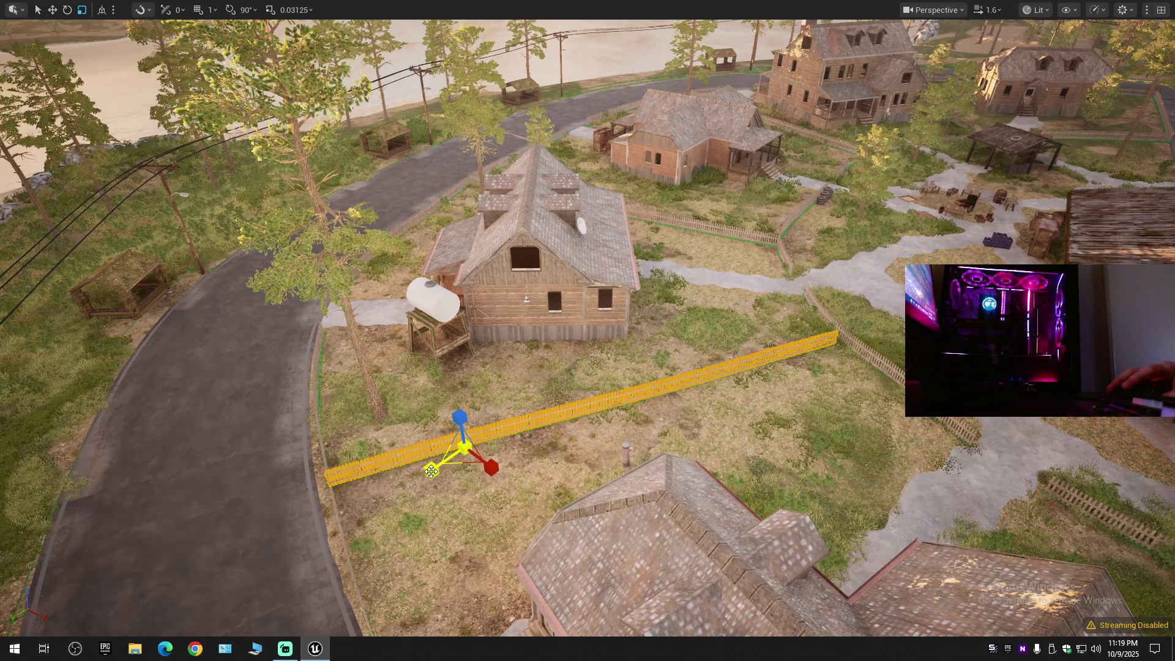
left_click(431, 470)
key("w")
left_click(434, 470)
key("w")
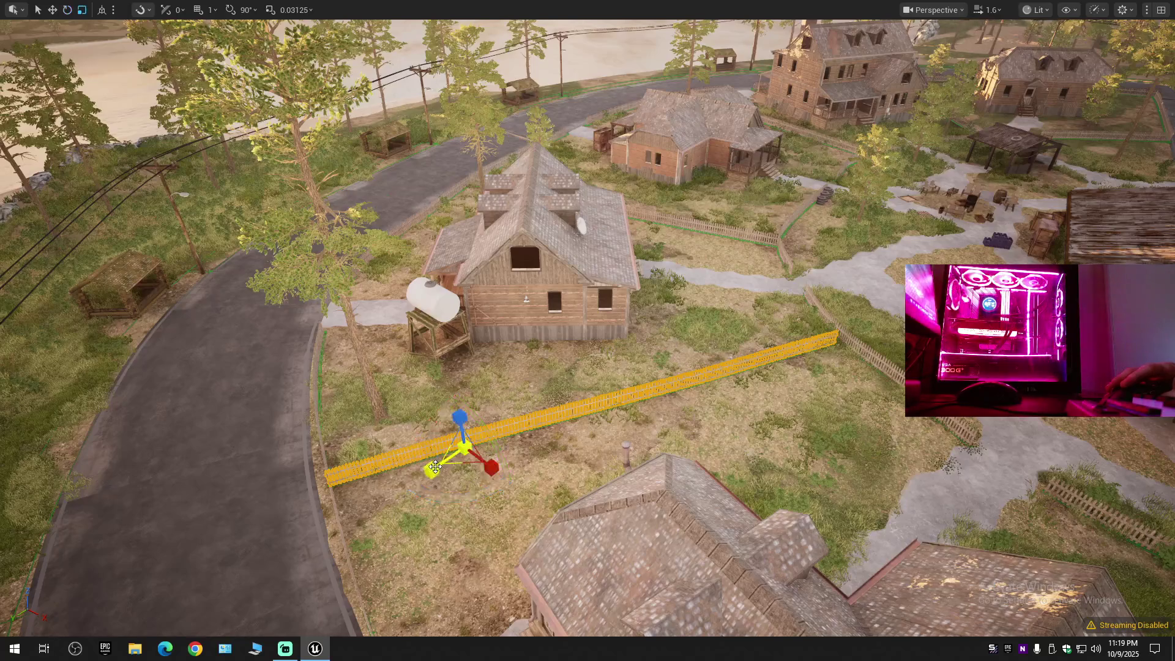
mouse_move(435, 470)
left_mouse_down()
mouse_move(439, 428)
mouse_move(410, 490)
mouse_move(392, 477)
mouse_move(404, 478)
mouse_move(404, 526)
mouse_move(475, 417)
left_mouse_up()
scroll(432, 447, "down", 1)
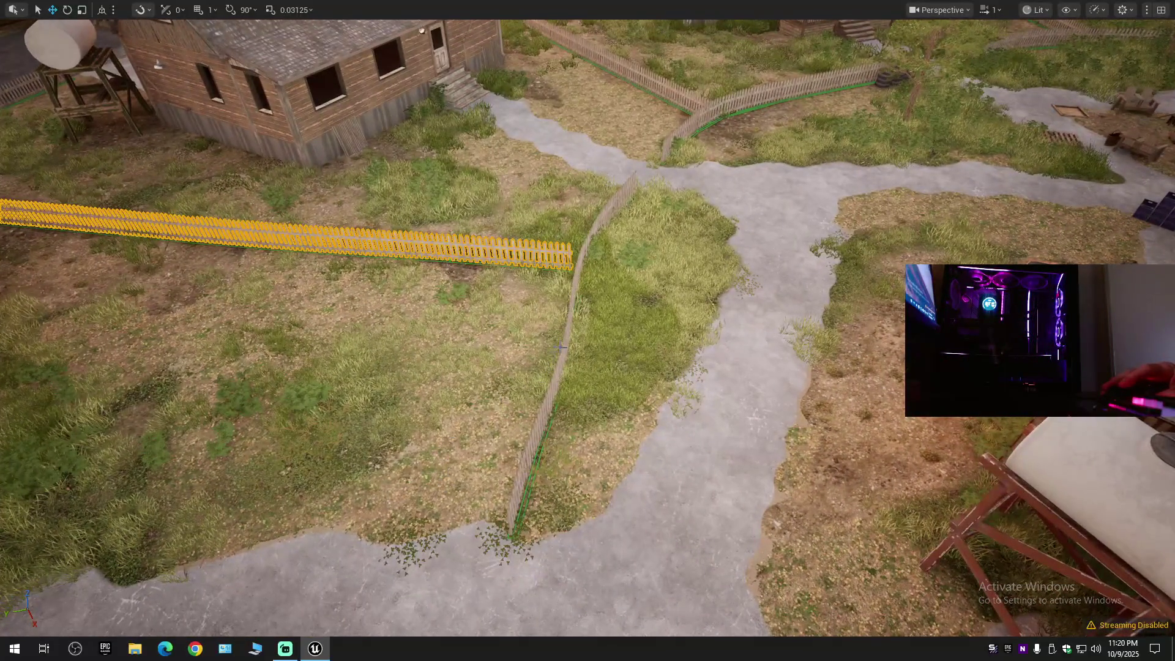
Deselect the crossing fence, nudge the path-side fence left, and fly to the second house.
key("Escape")
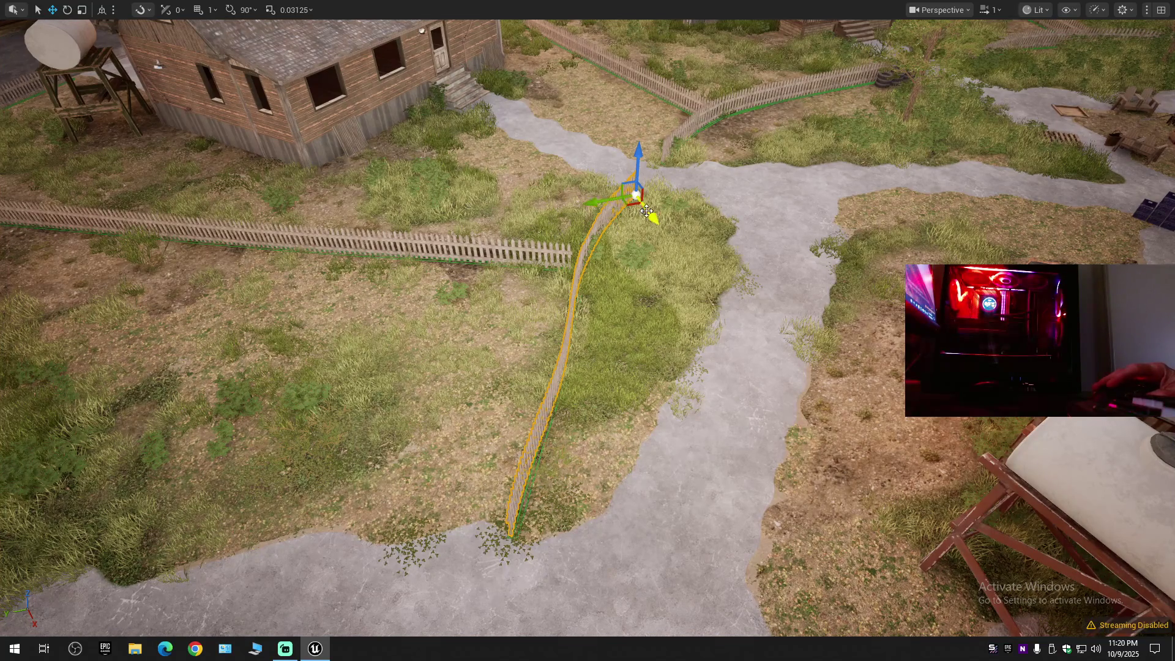
left_click_drag(607, 202, 593, 200)
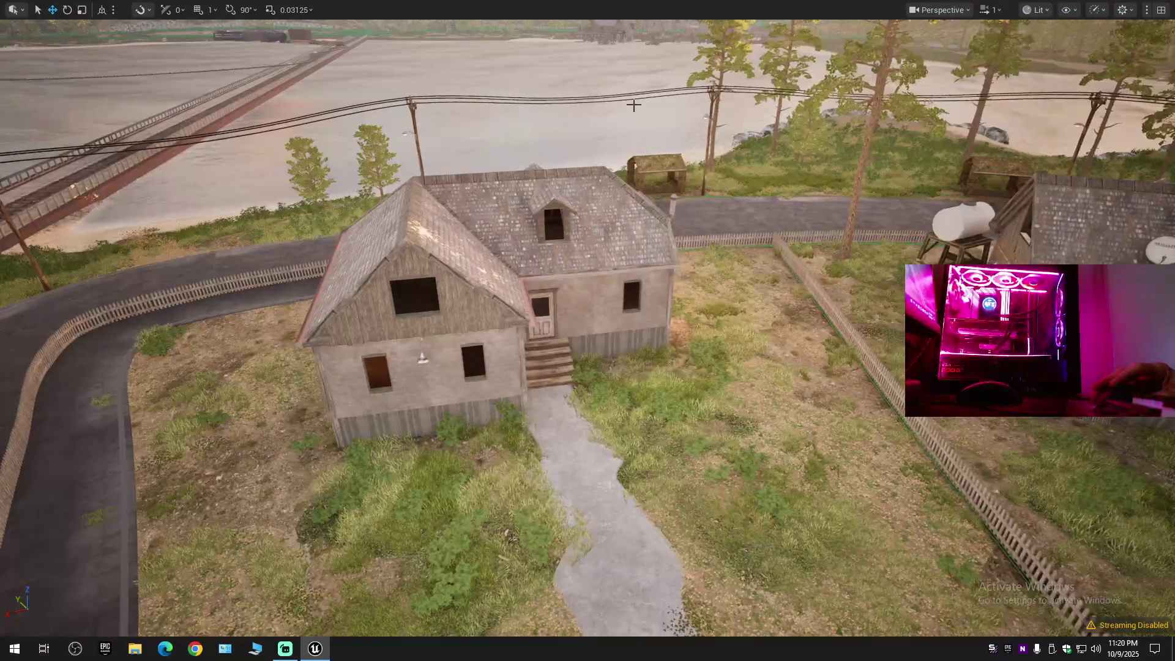
key("w")
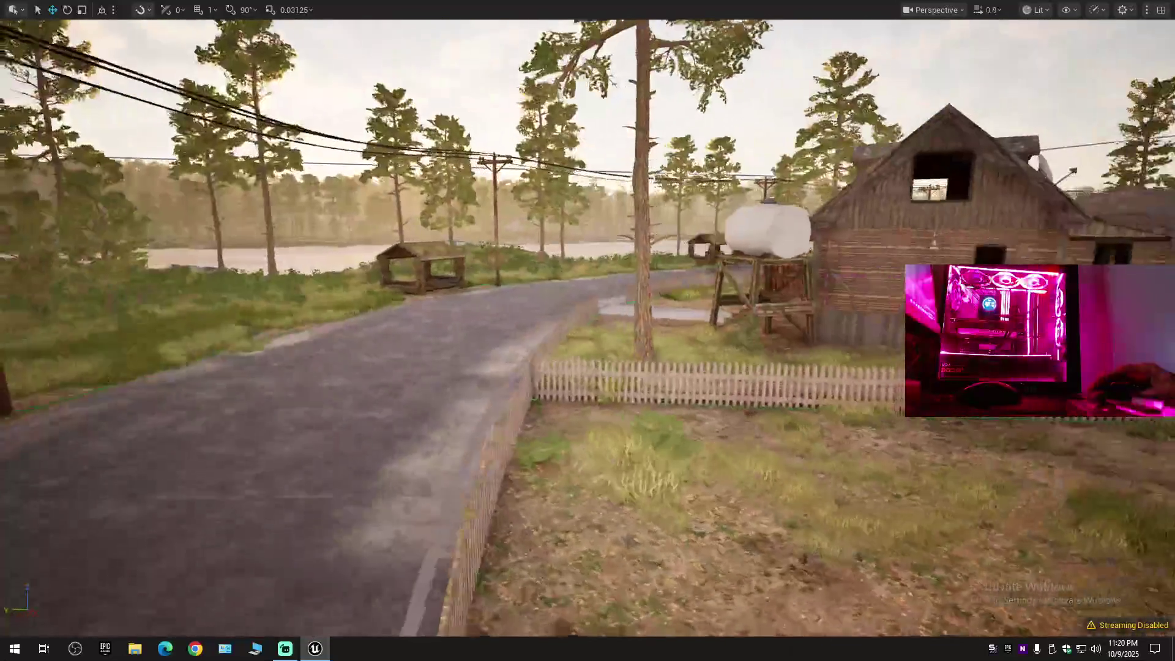
scroll(587, 330, "down", 1)
key("e")
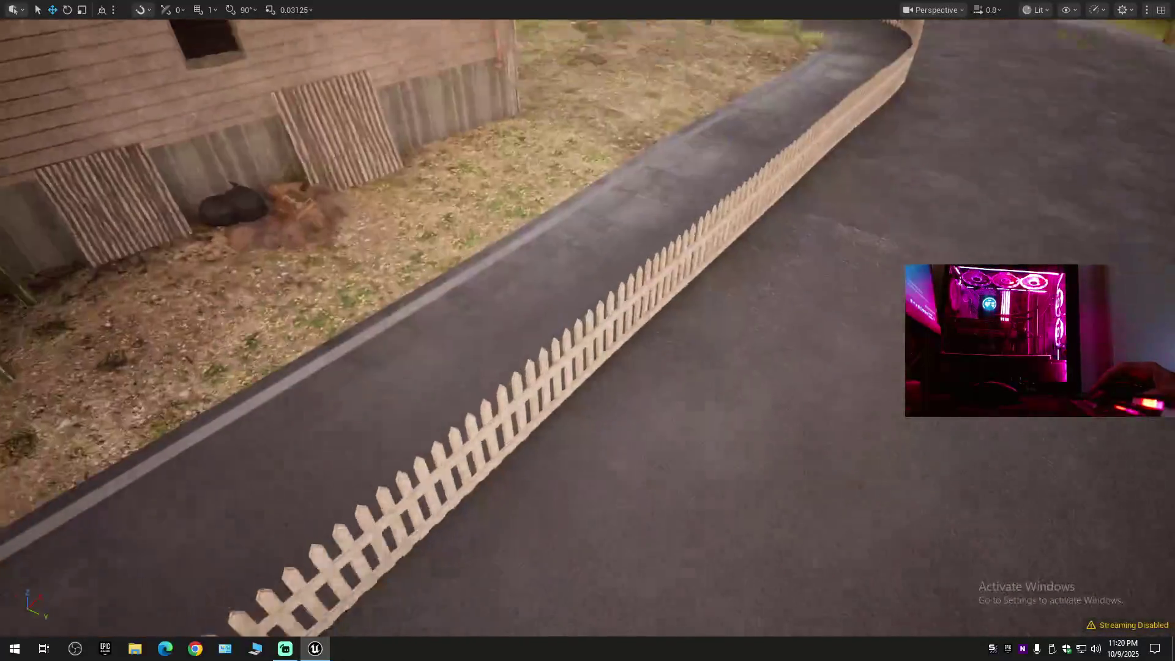
key("s")
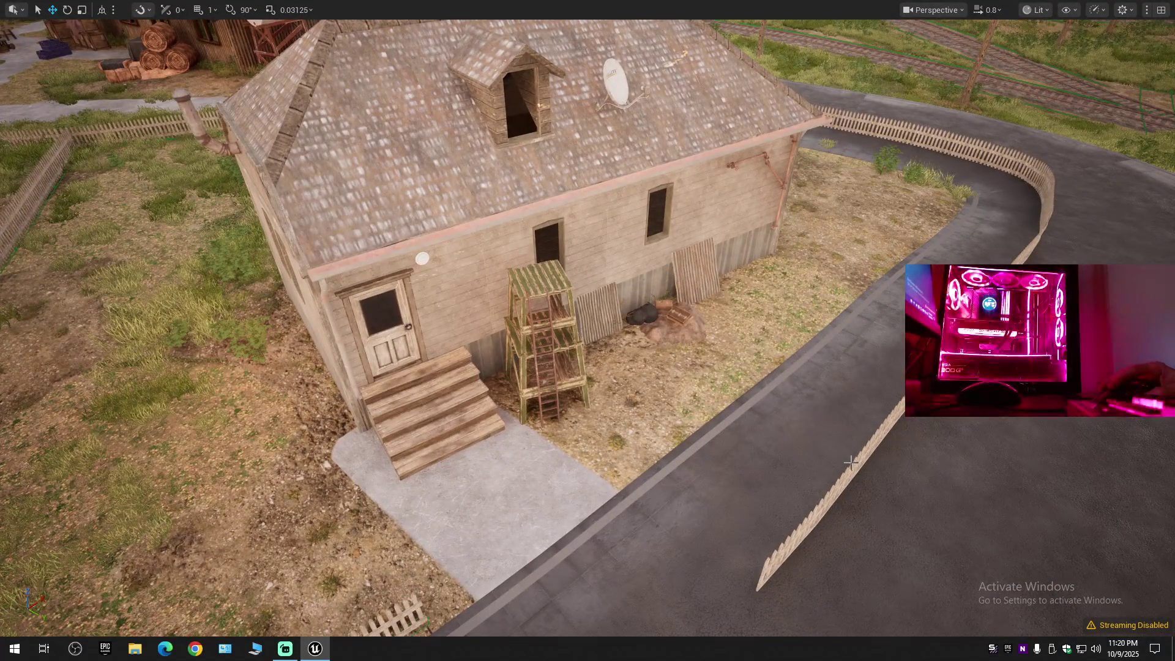
Select the long fence beside the house and stretch it slightly along its length.
left_click(851, 462)
key("q")
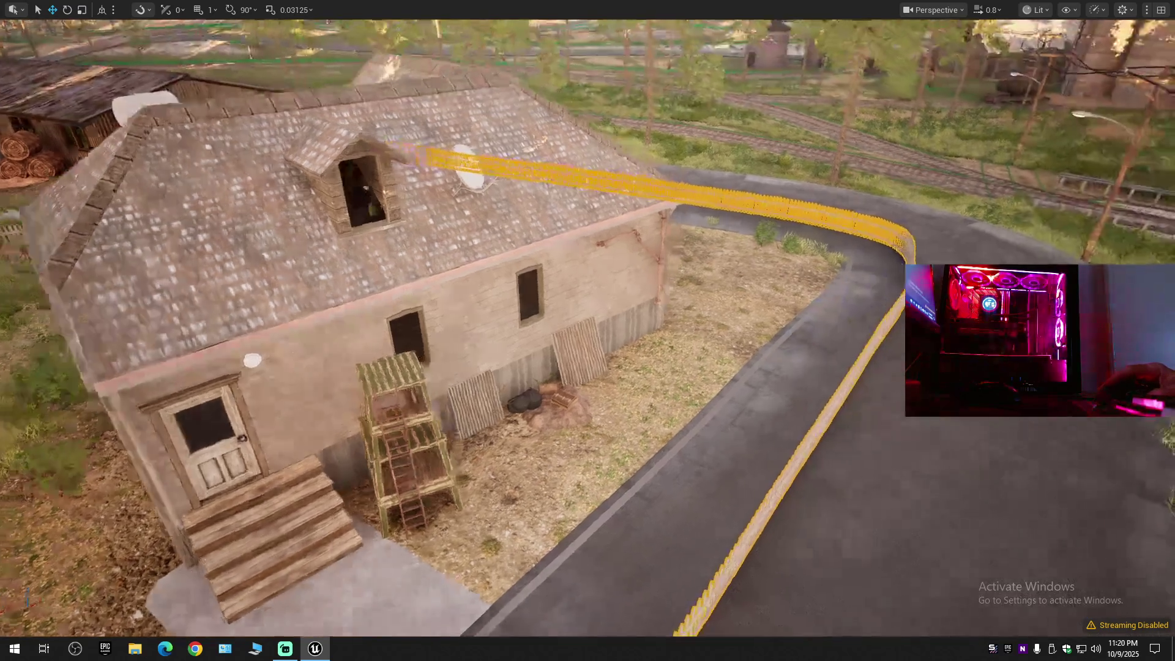
key("f")
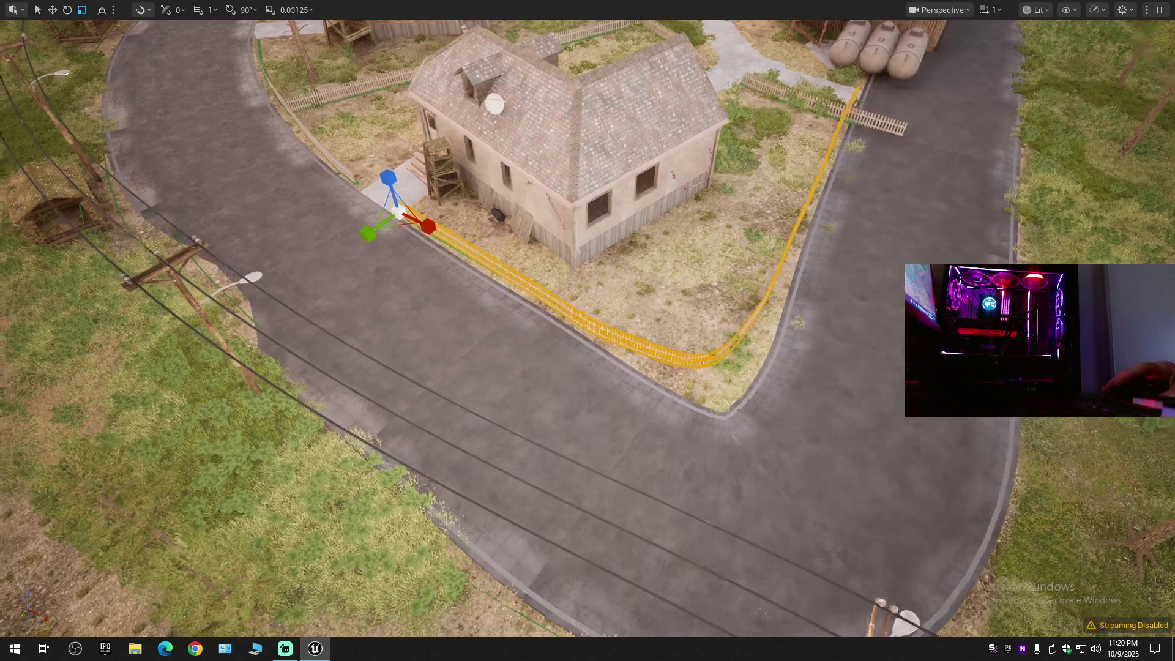
left_click_drag(456, 285, 456, 284)
key("w")
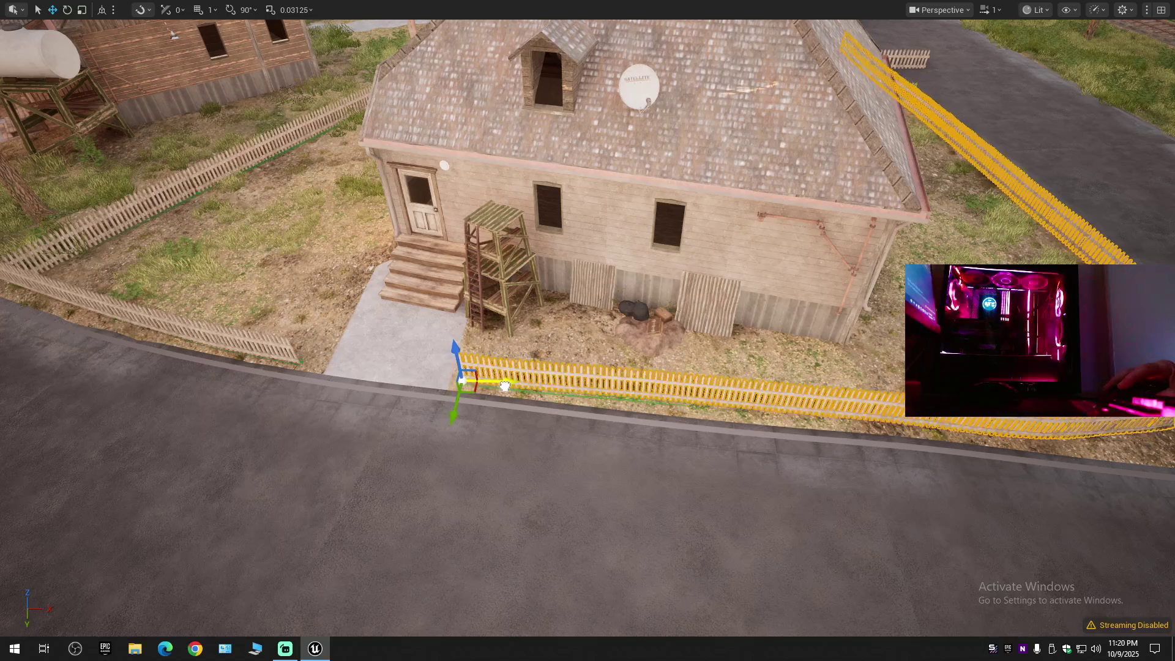
left_click_drag(487, 384, 546, 400)
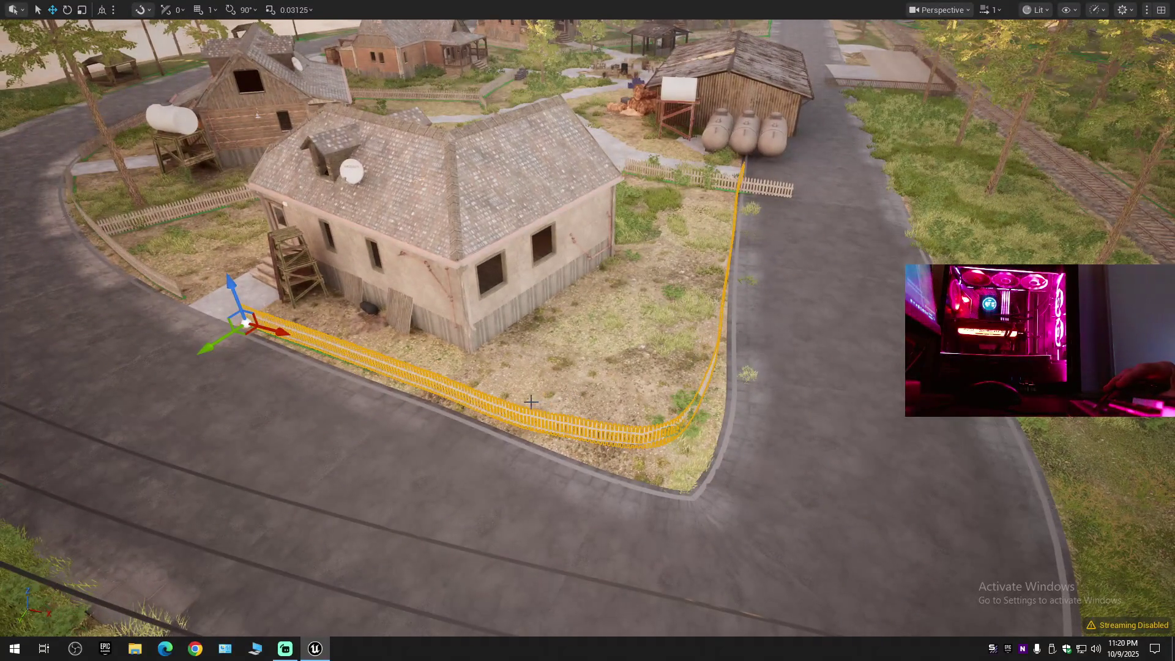
key("r")
left_click_drag(284, 332, 284, 332)
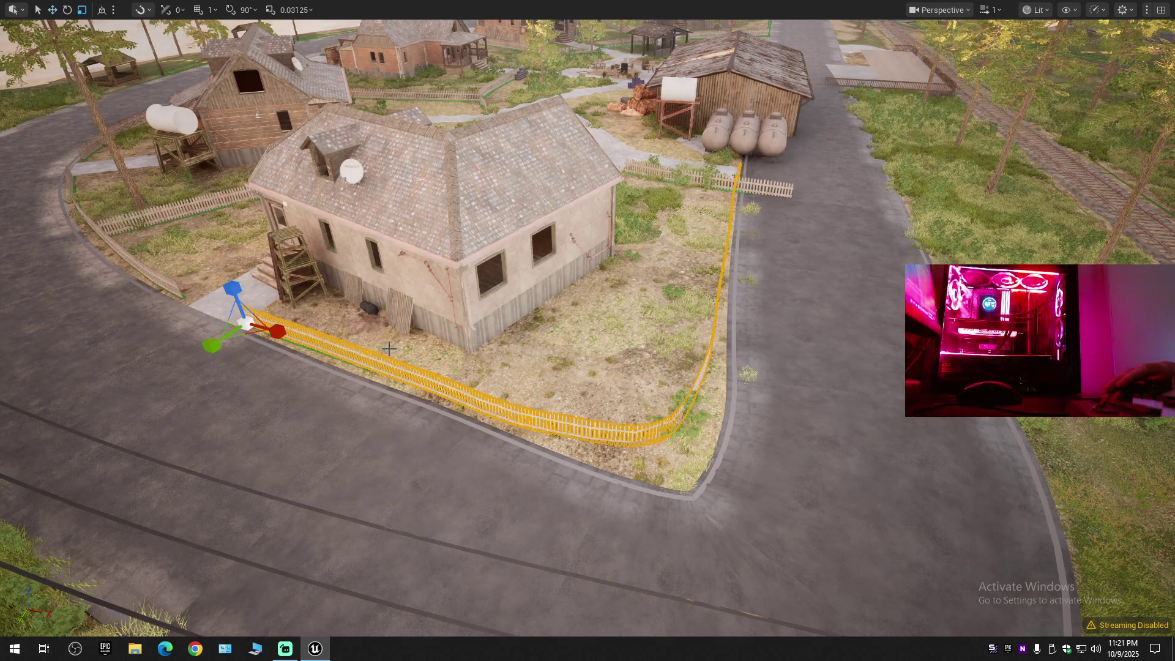
key("w")
key("f")
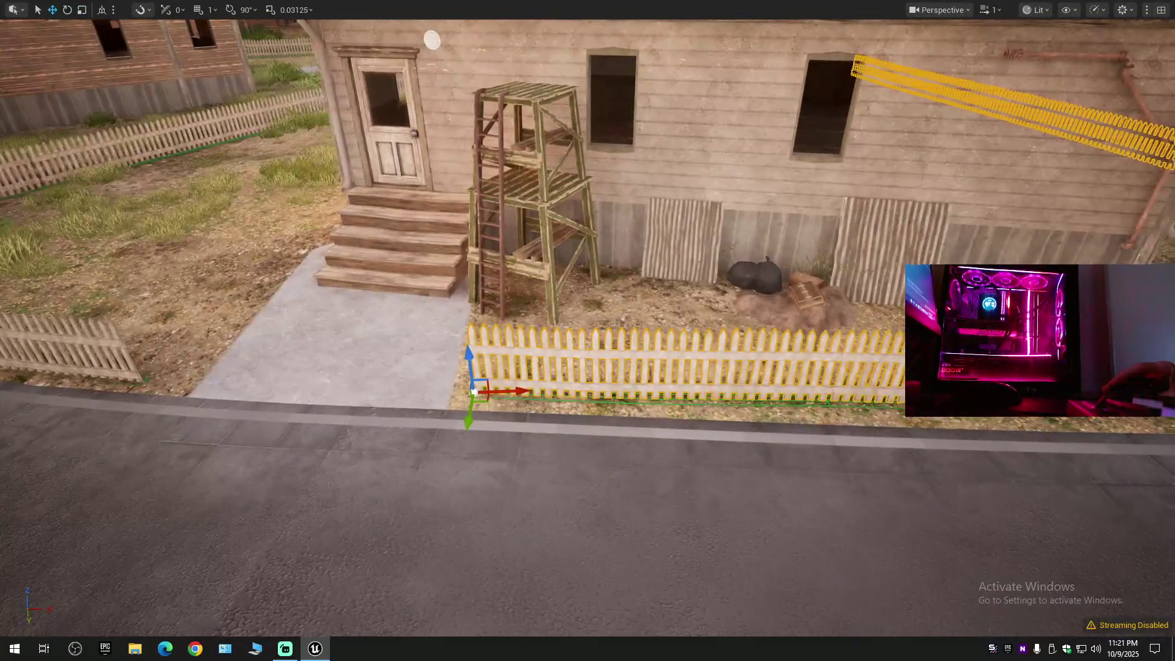
Zoom out and fly the view over to the shed and its short fence.
scroll(388, 346, "down", 5)
scroll(500, 357, "up", 3)
scroll(556, 371, "down", 3)
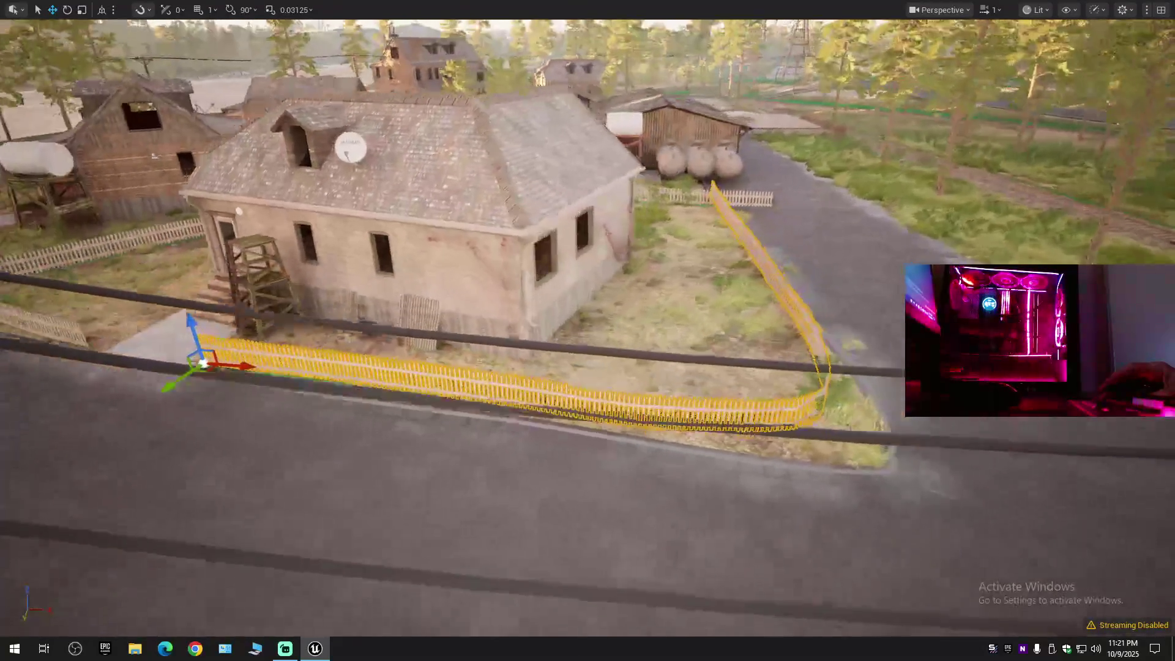
scroll(379, 406, "down", 4)
scroll(379, 406, "up", 2)
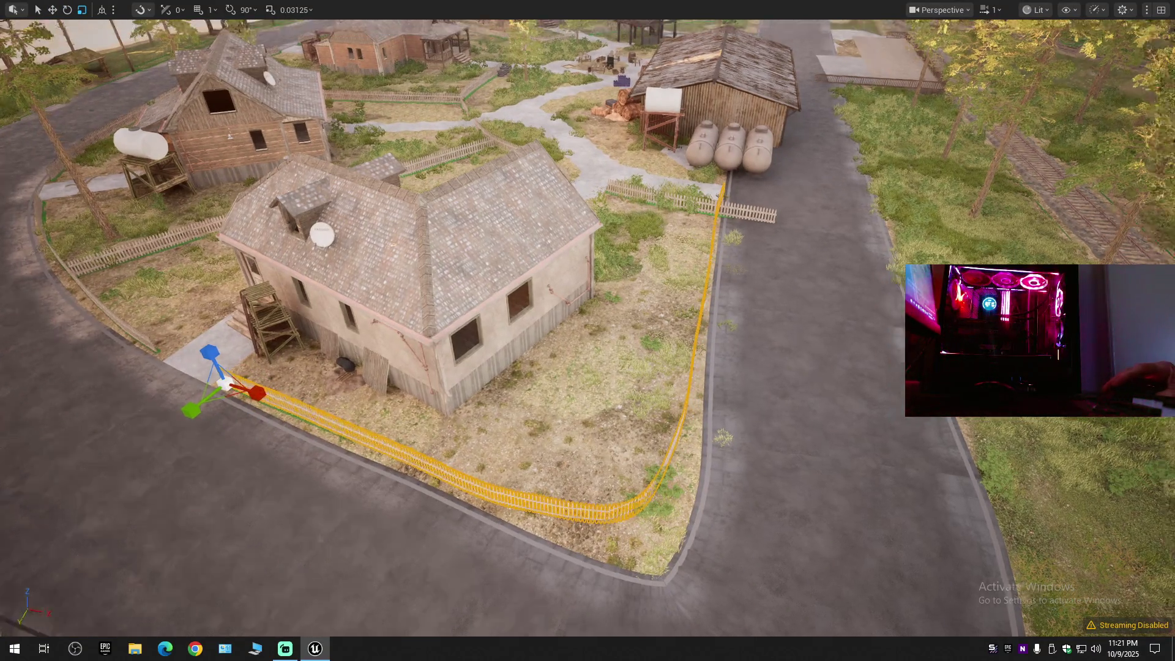
scroll(284, 374, "up", 2)
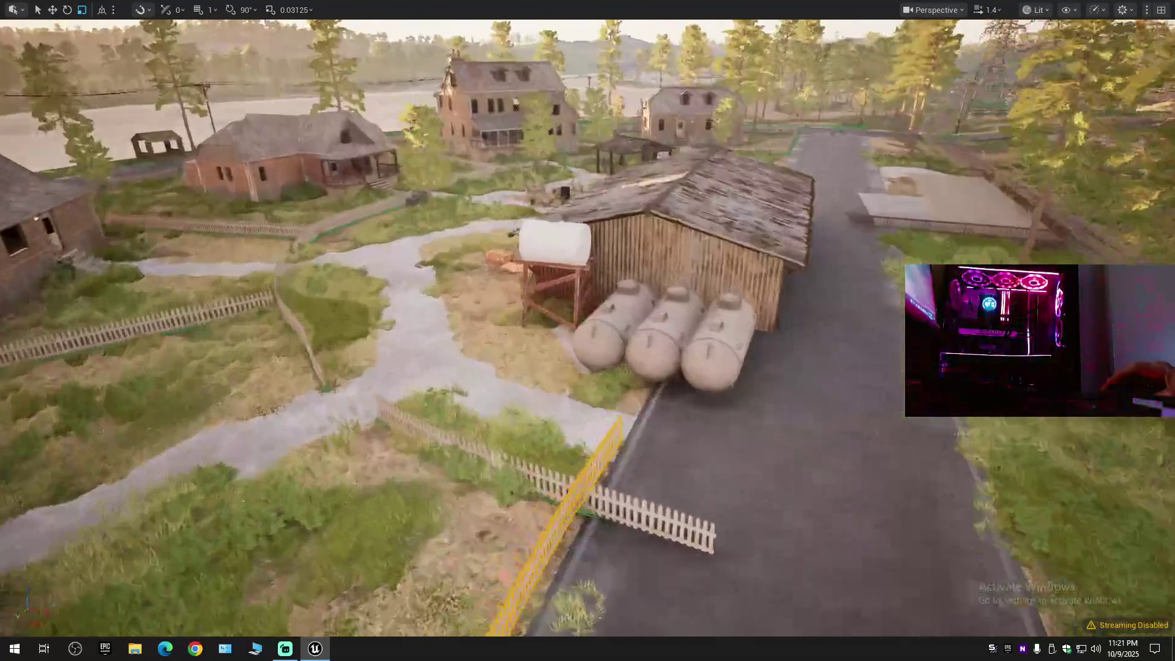
mouse_move(682, 483)
left_mouse_down()
mouse_move(682, 461)
mouse_move(697, 478)
left_mouse_up()
left_click(697, 478)
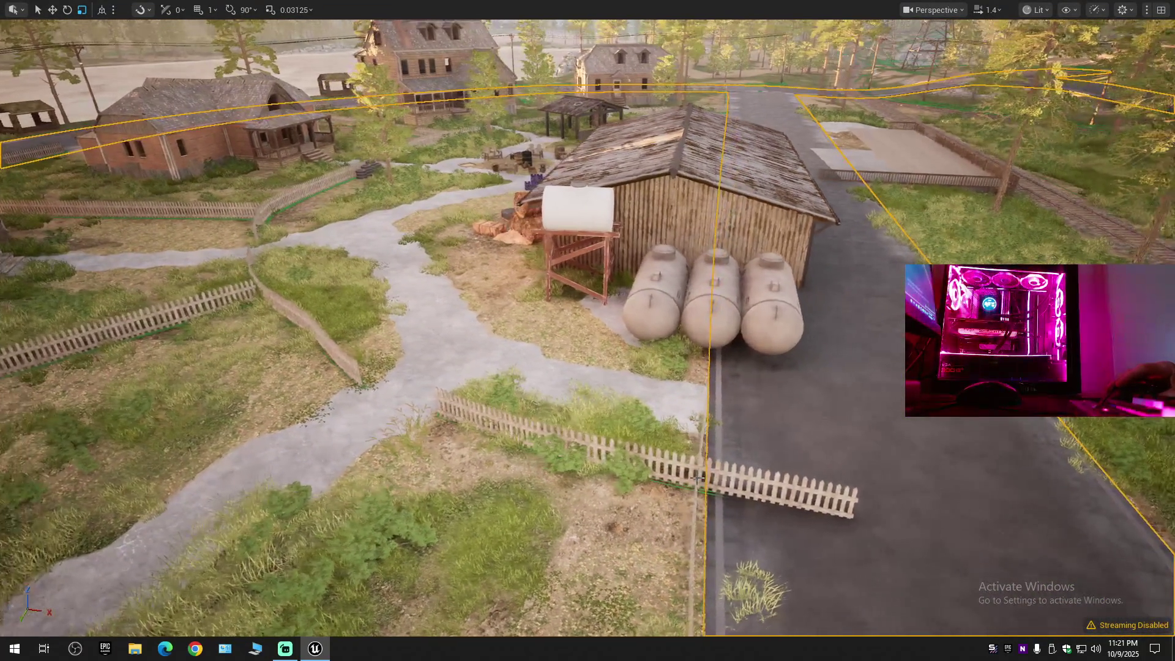
Scale the shed's picket fence along X so it ends at the road edge, then deselect.
left_click(683, 465)
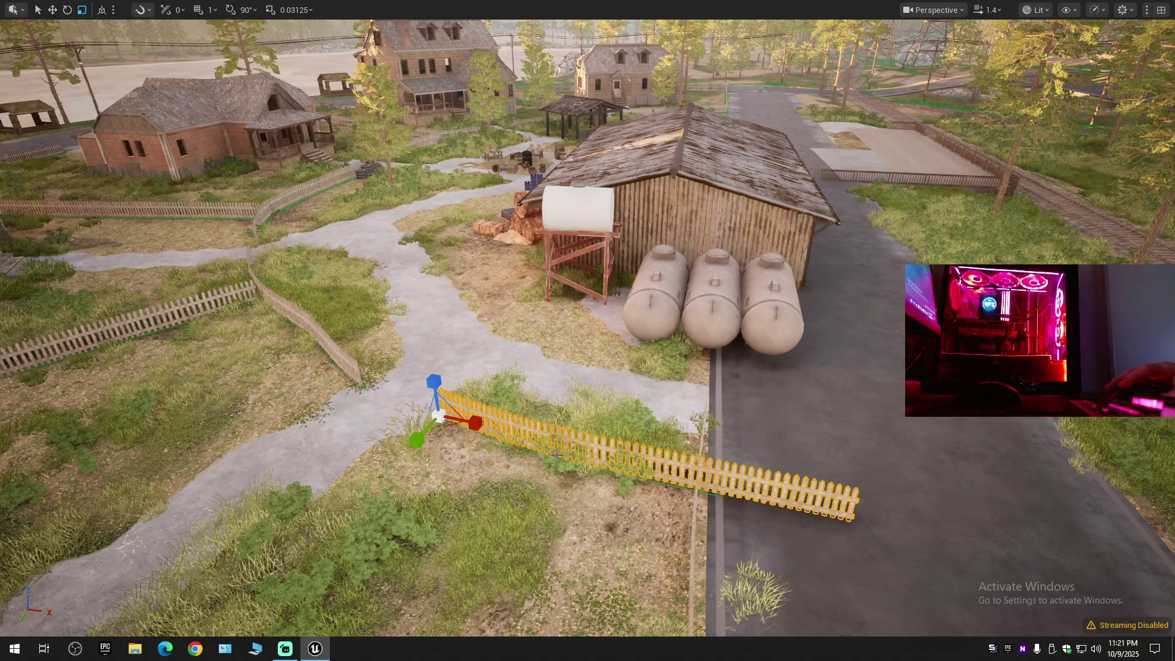
left_click_drag(468, 421, 443, 423)
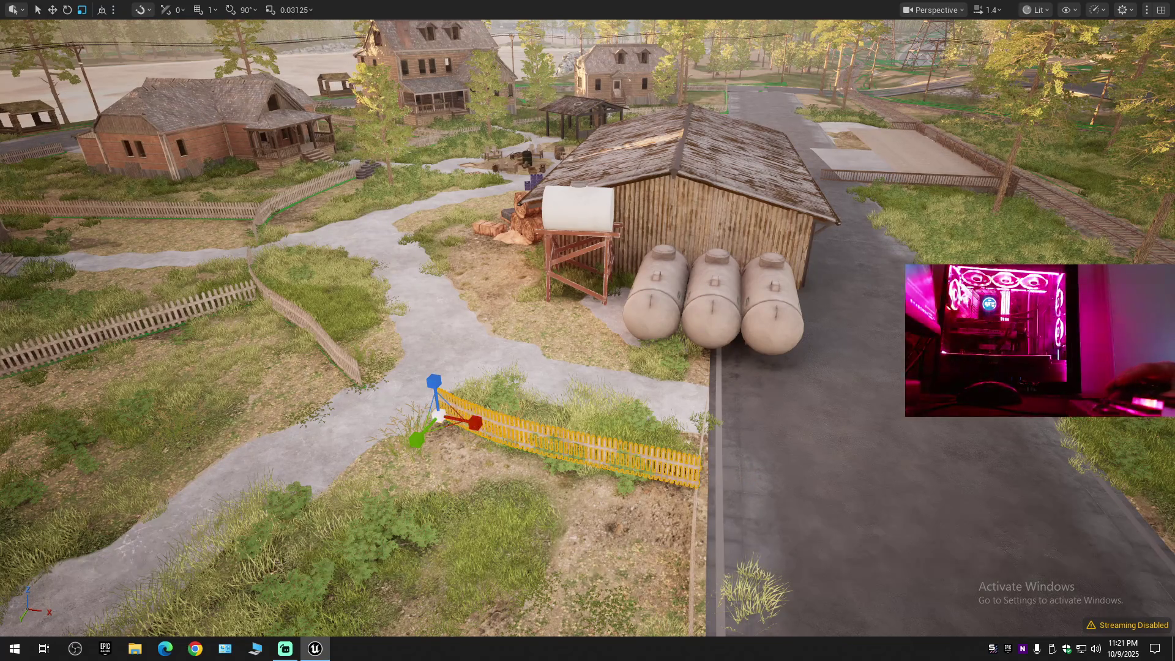
scroll(723, 72, "down", 5)
left_click(723, 72)
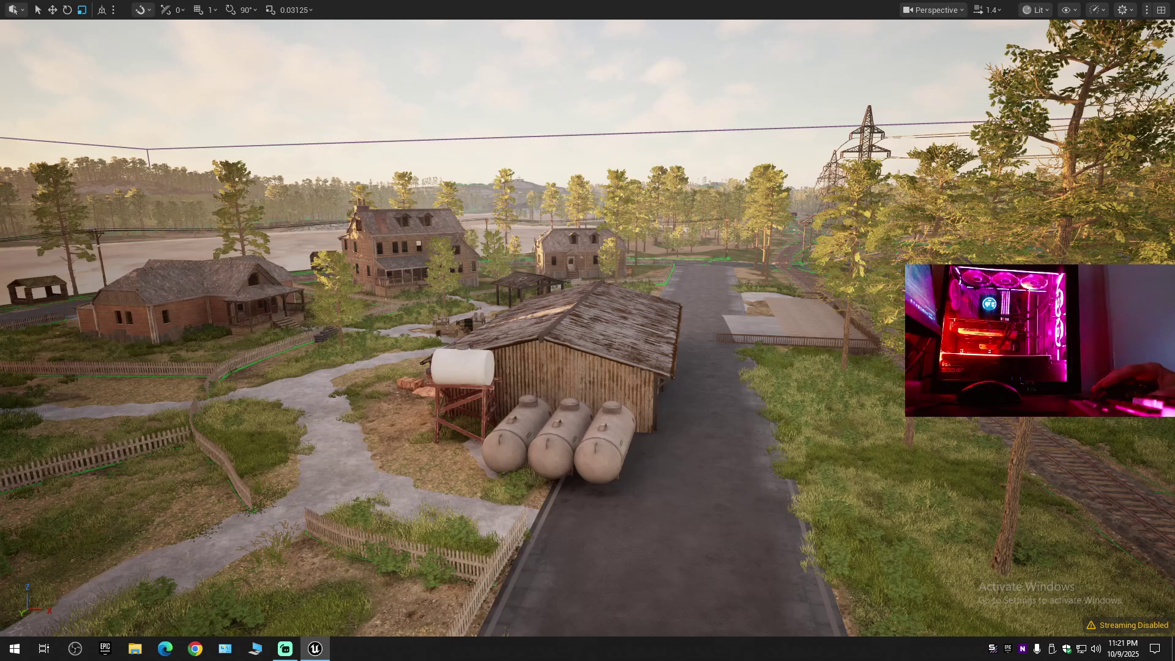
scroll(588, 331, "down", 1)
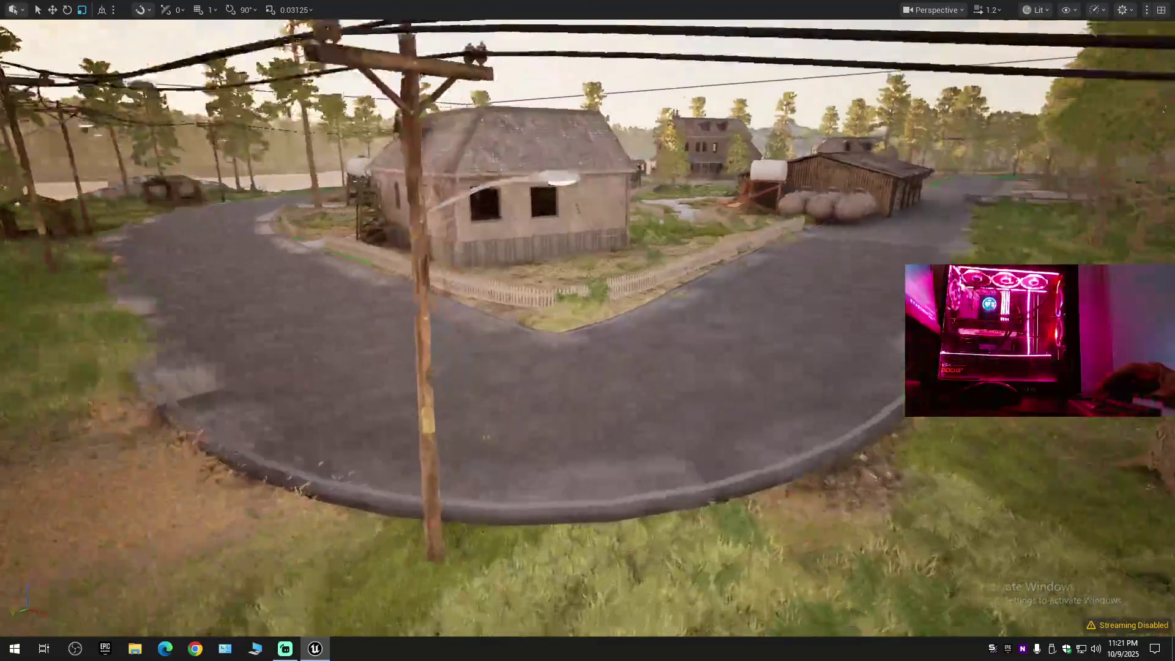
scroll(587, 331, "down", 2)
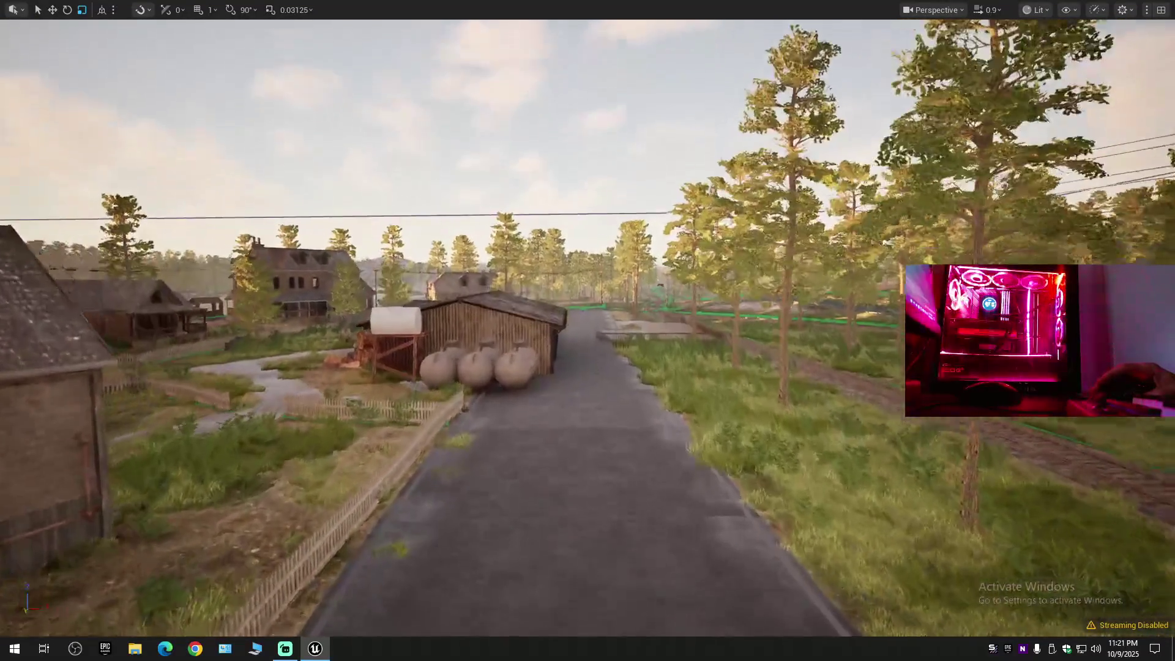
scroll(588, 330, "up", 2)
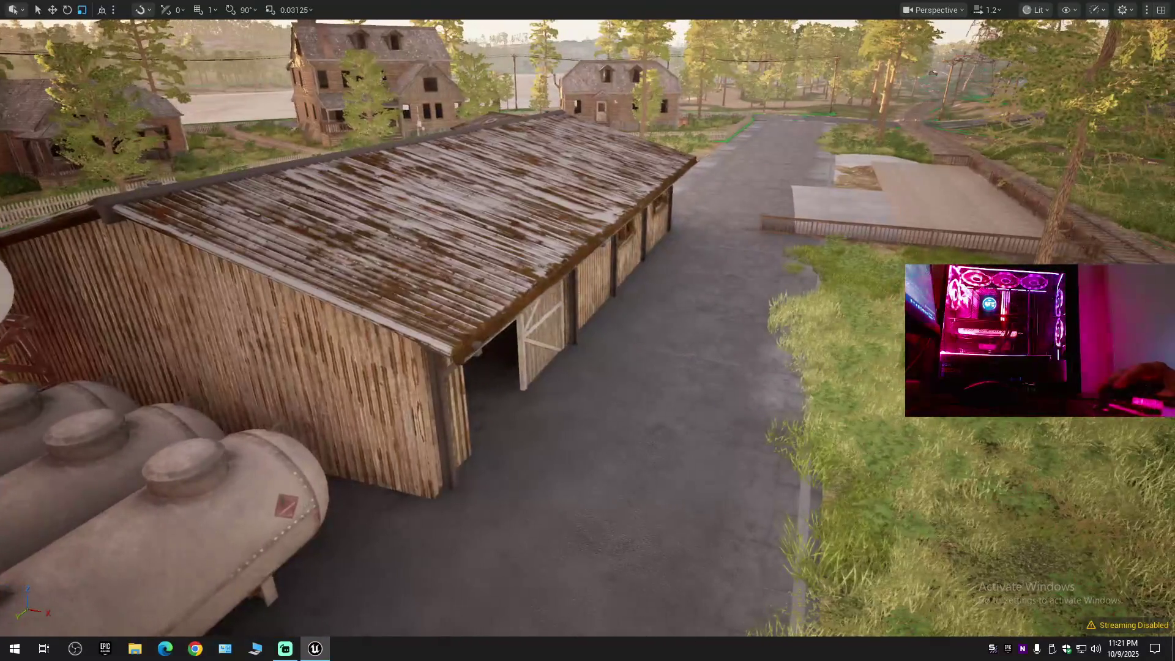
Select the shed with its crates, hay bales, two fuel tanks, white water tank and trailer.
left_click(368, 275)
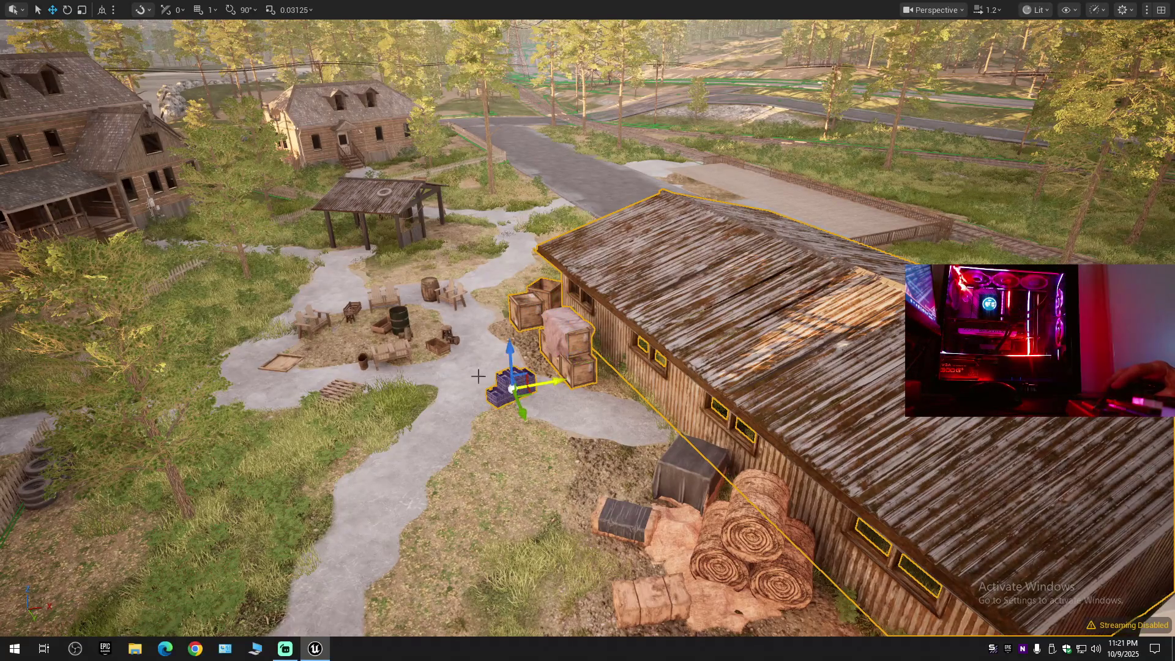
left_click(683, 471)
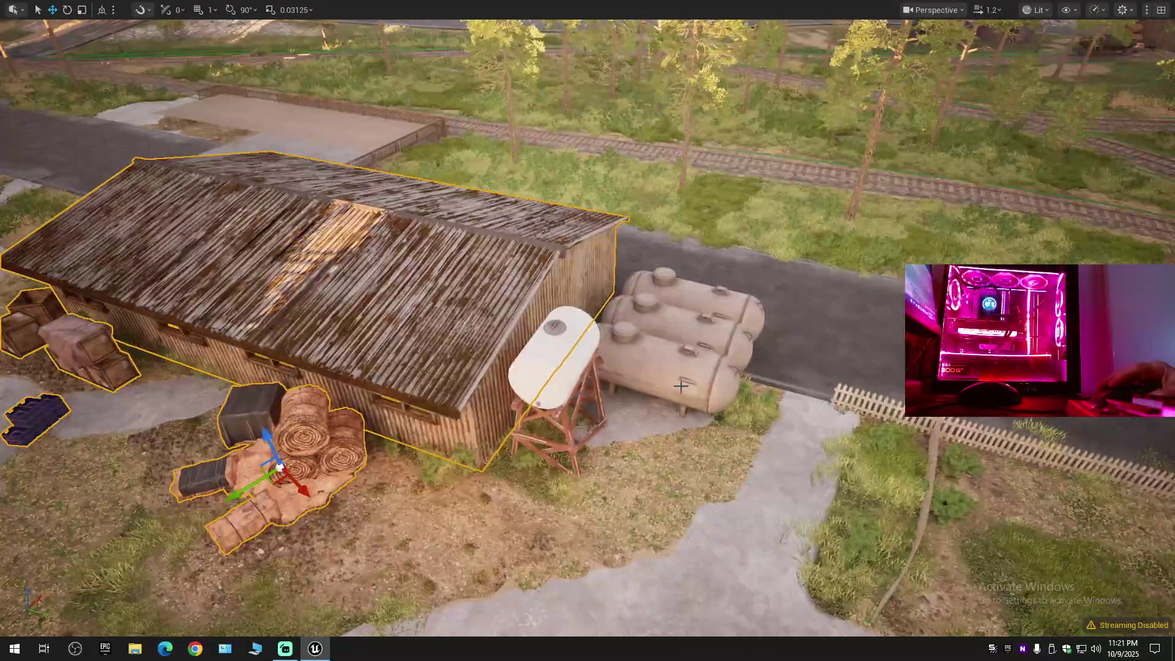
left_click(679, 382, "ctrl")
left_click(663, 331, "ctrl")
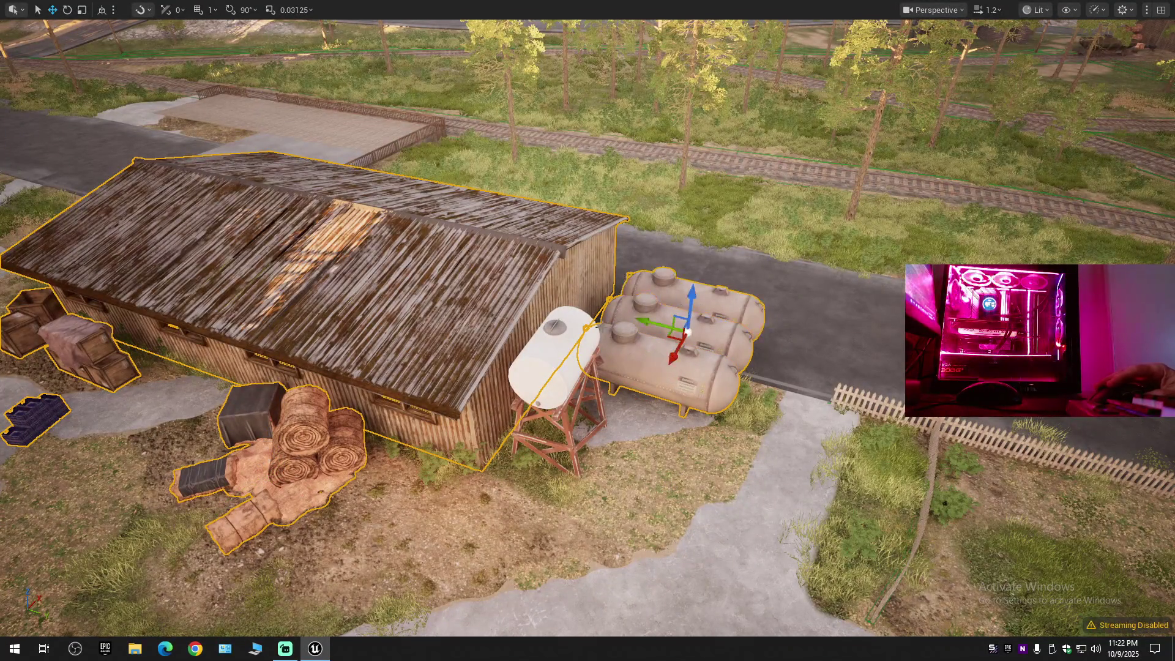
left_click(554, 358, "ctrl")
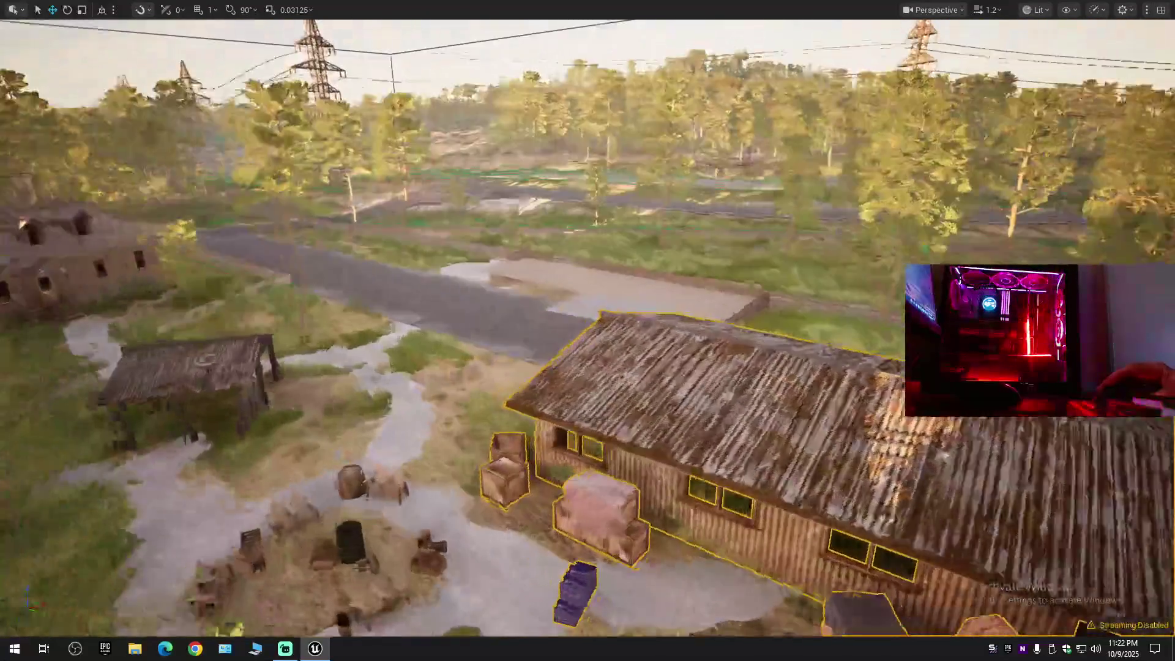
key("w")
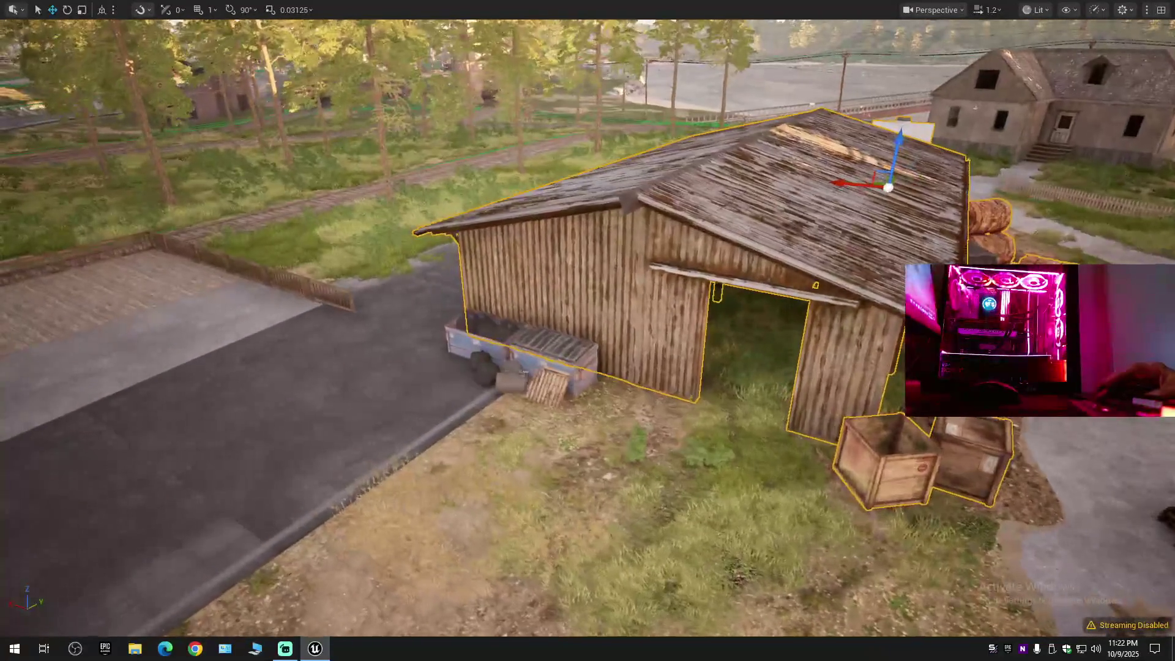
left_click(471, 343, "ctrl")
Toggle the gizmo between world and local axes and test-slide the shed group sideways.
scroll(543, 355, "down", 10)
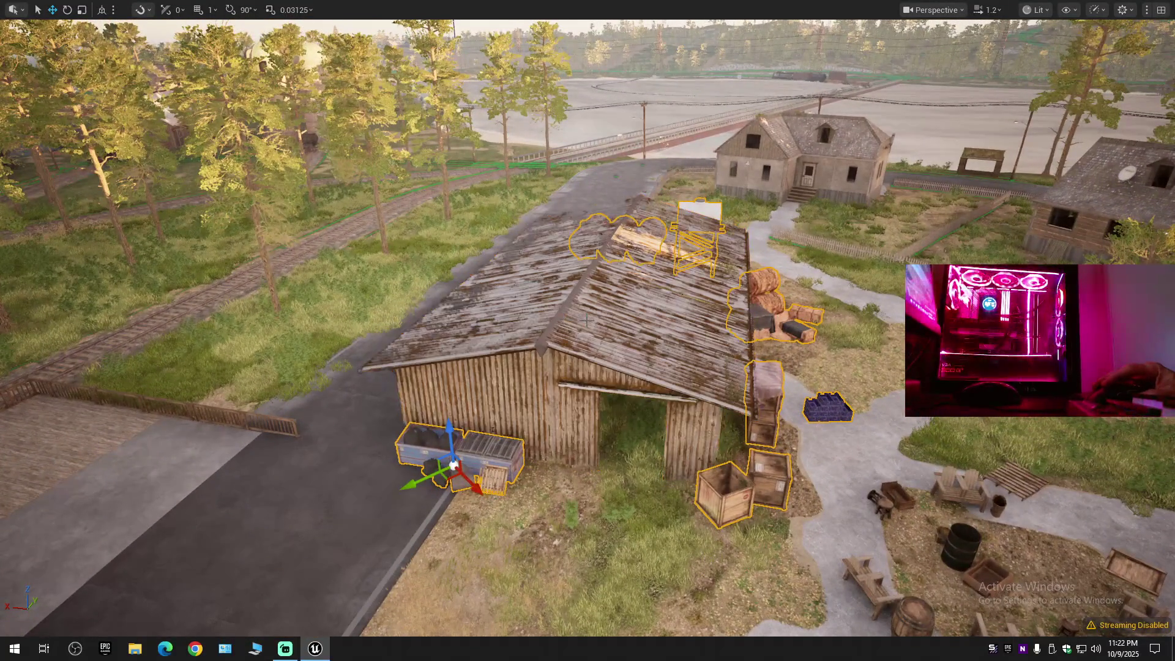
key("ctrl+grave")
mouse_move(373, 435)
left_mouse_down()
mouse_move(86, 392)
mouse_move(397, 437)
mouse_move(450, 432)
mouse_move(514, 392)
left_mouse_up()
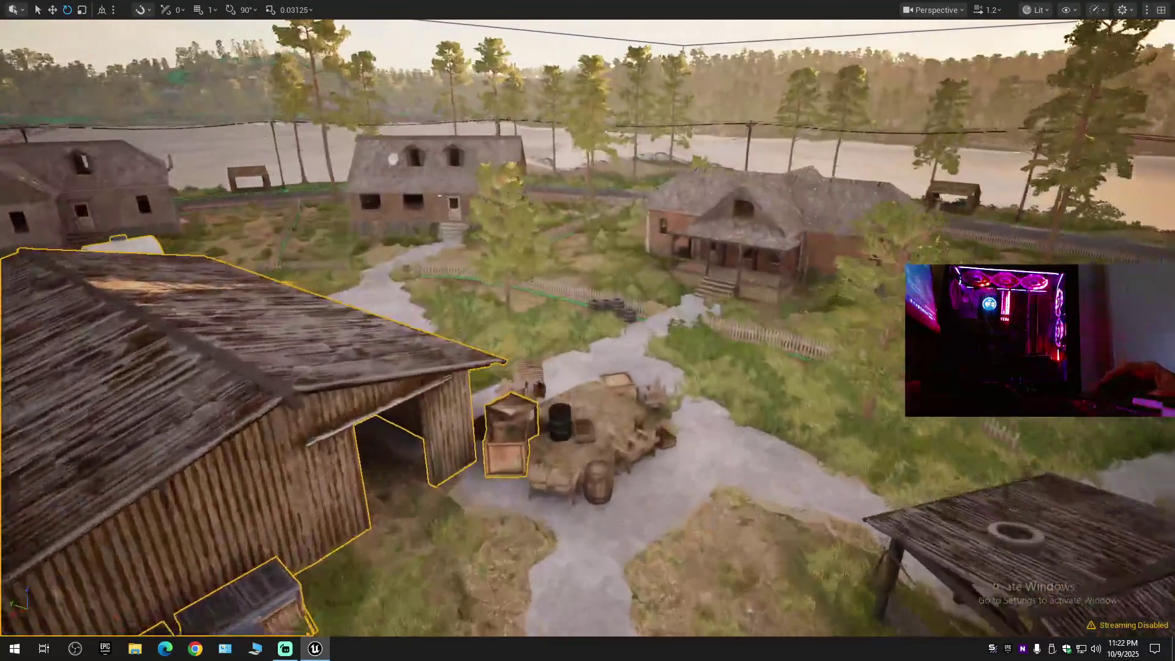
scroll(587, 330, "up", 1)
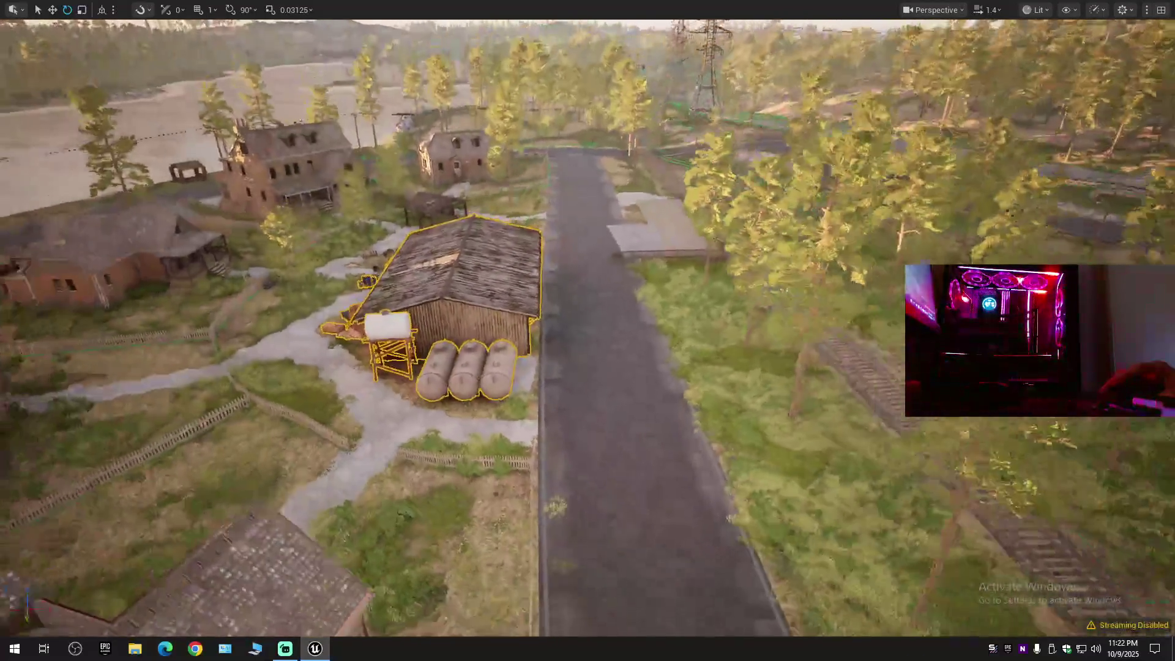
key("r")
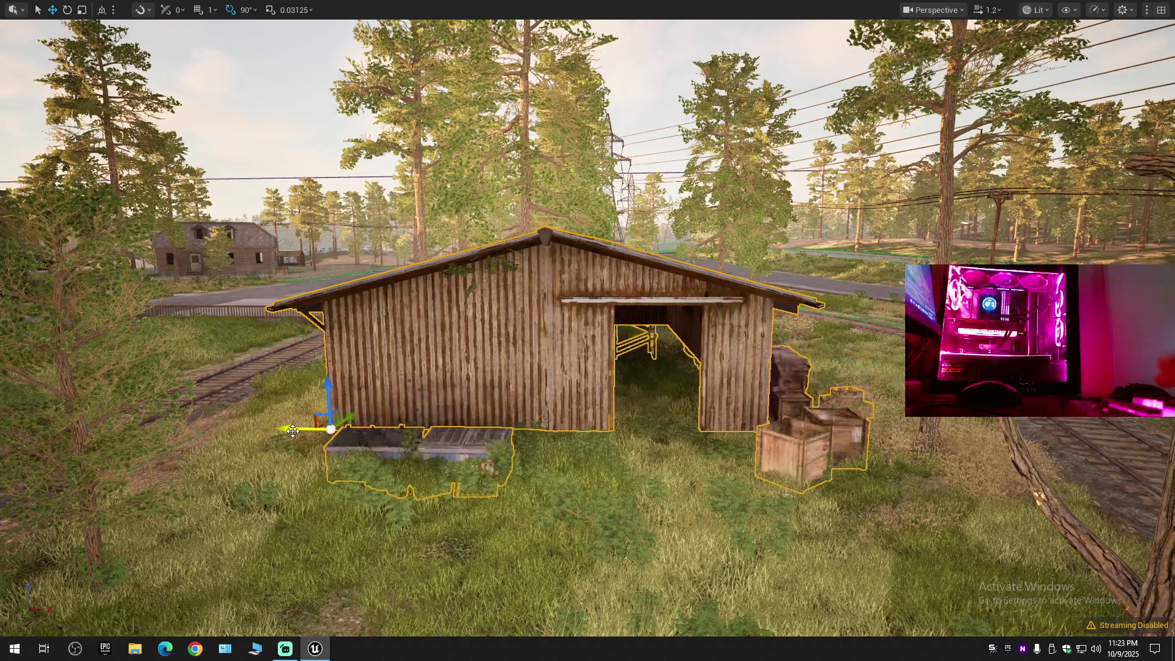
Fly the view in toward the barn to check the relocated shed group by the track.
mouse_move(376, 443)
left_mouse_down()
mouse_move(381, 159)
mouse_move(428, 147)
mouse_move(416, 110)
mouse_move(376, 445)
left_mouse_up()
scroll(407, 196, "down", 1)
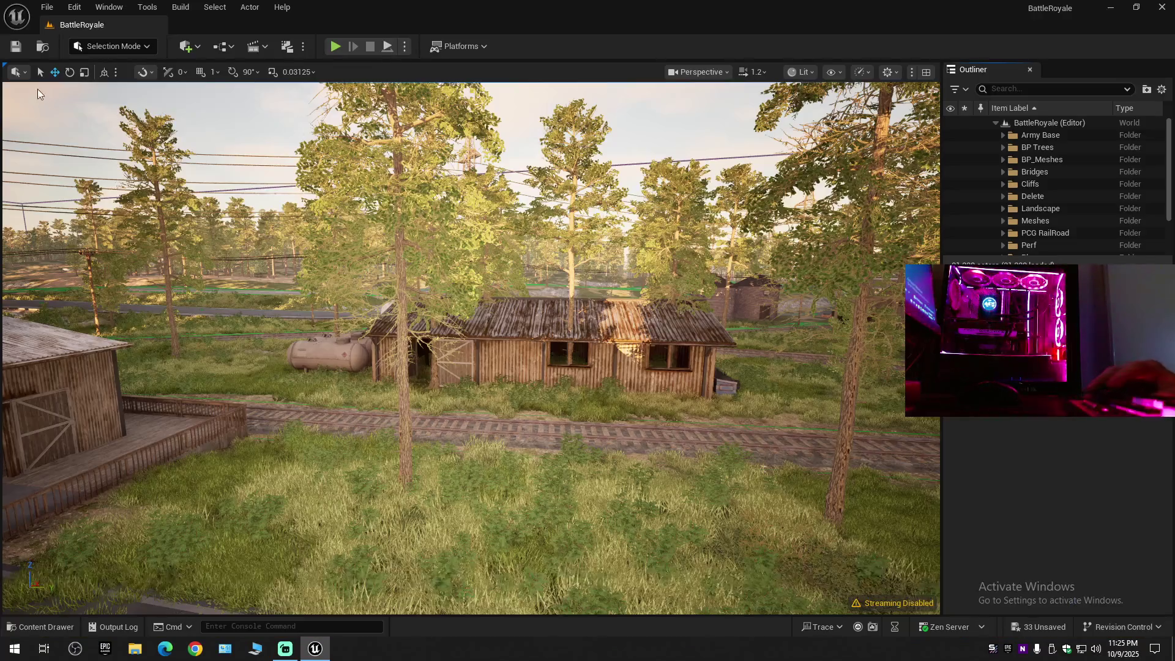
Save all 33 pending BattleRoyale level changes with Save All from the toolbar and File menu.
left_click(16, 47)
left_click(49, 8)
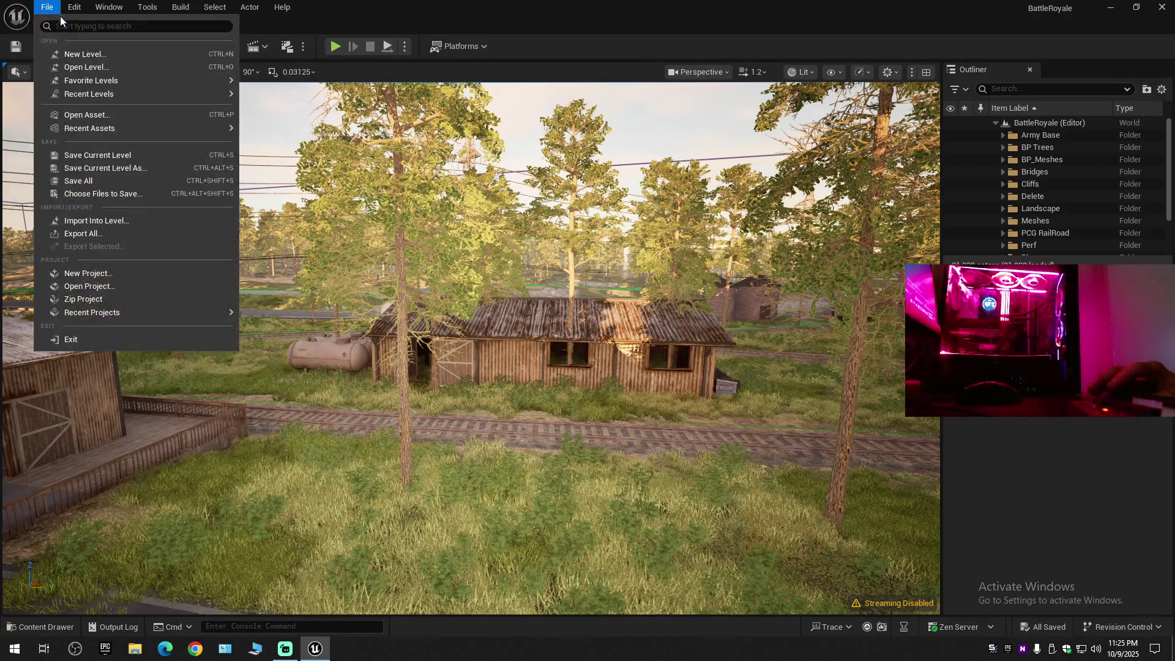
left_click(104, 157)
left_click(47, 6)
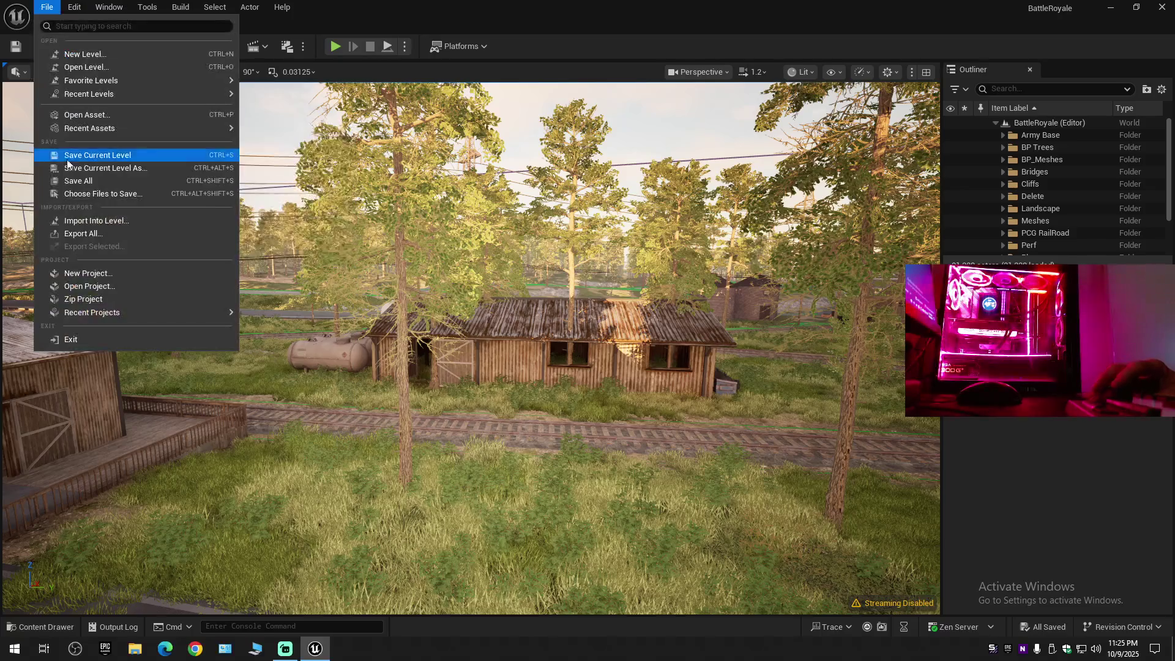
left_click(67, 181)
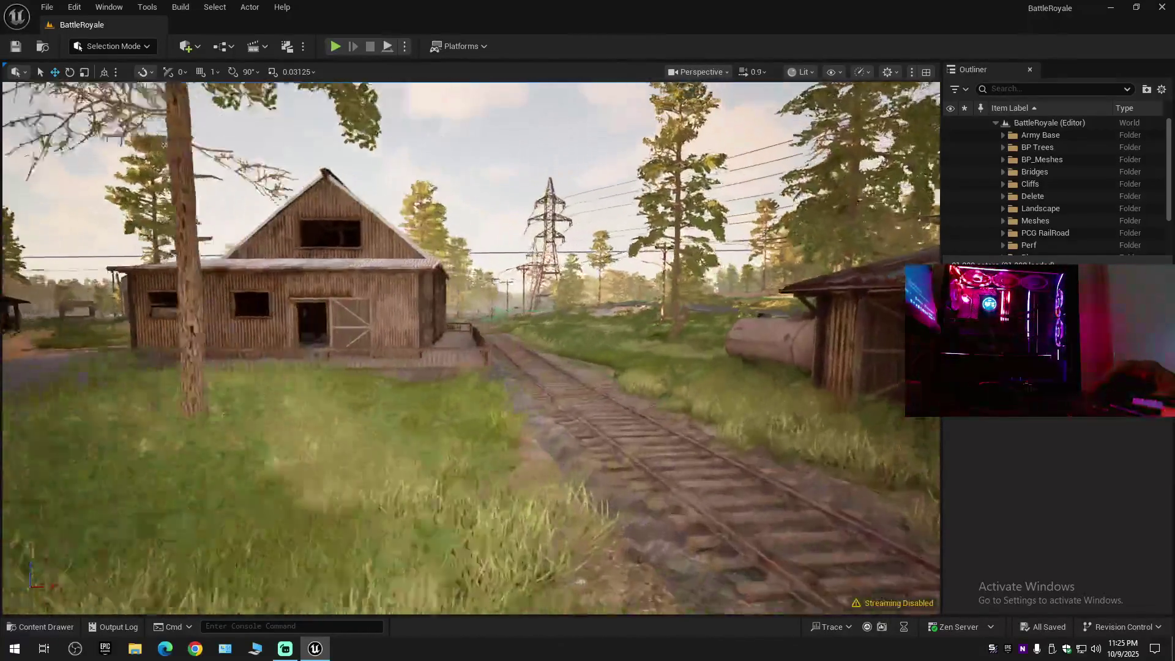
Select the barn and its plank floor pieces, then hide the SM_Base_227 floor plane.
scroll(470, 347, "down", 1)
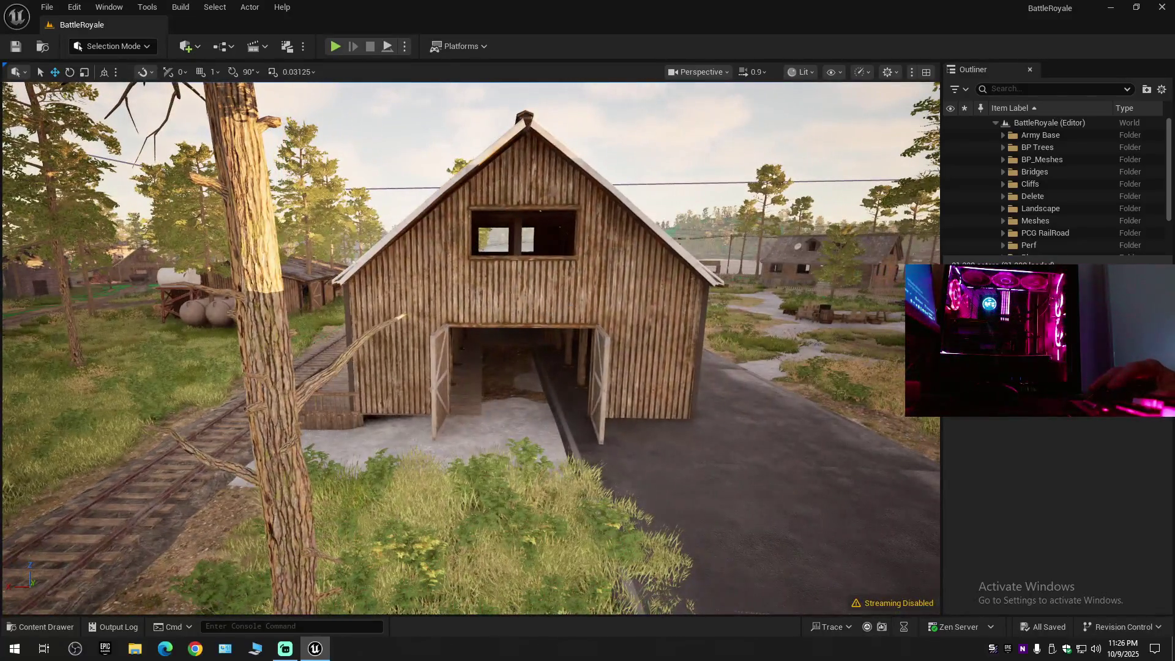
left_click(586, 301)
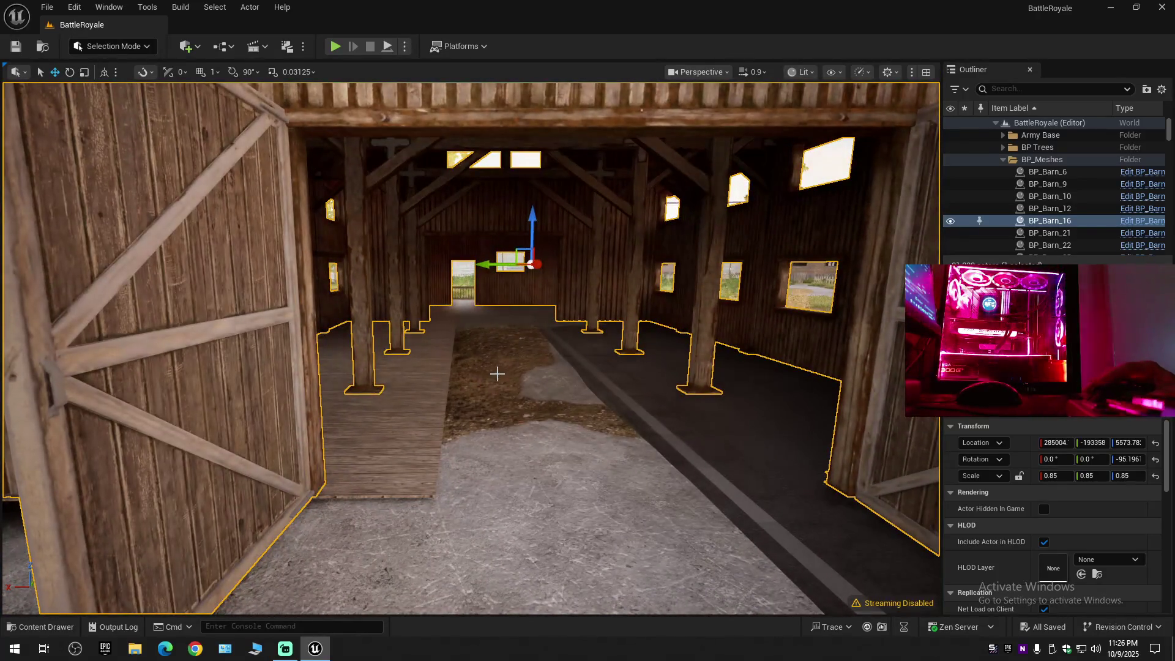
left_click(409, 428, "ctrl")
left_click(417, 362, "ctrl")
left_click(423, 346, "ctrl")
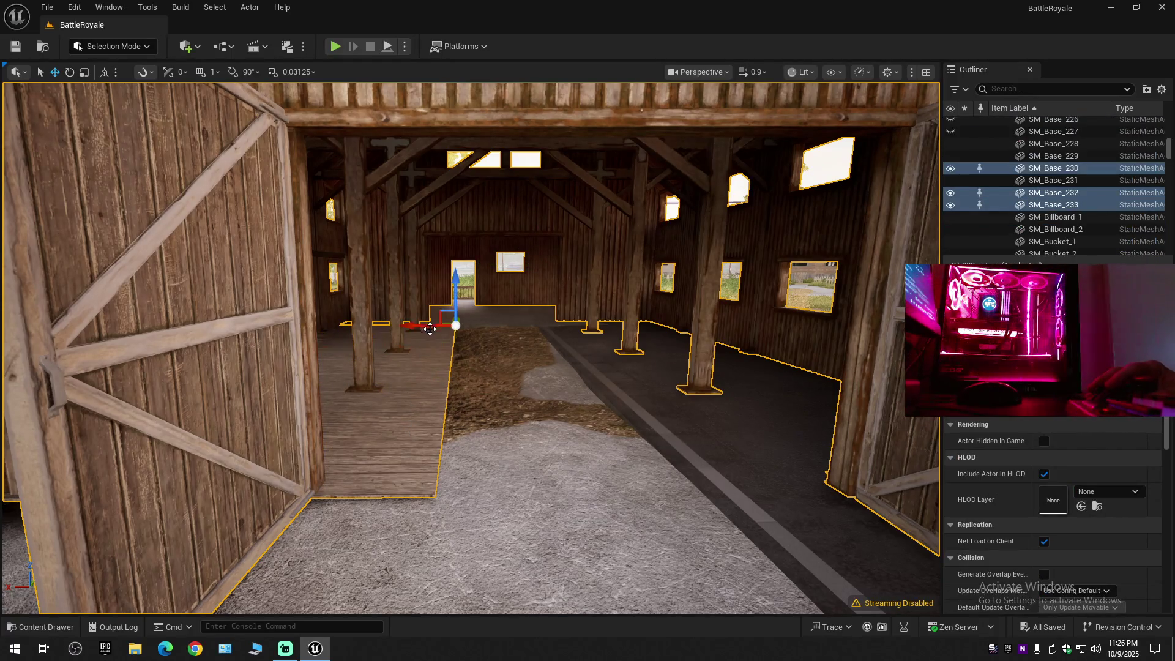
left_click(432, 326, "ctrl")
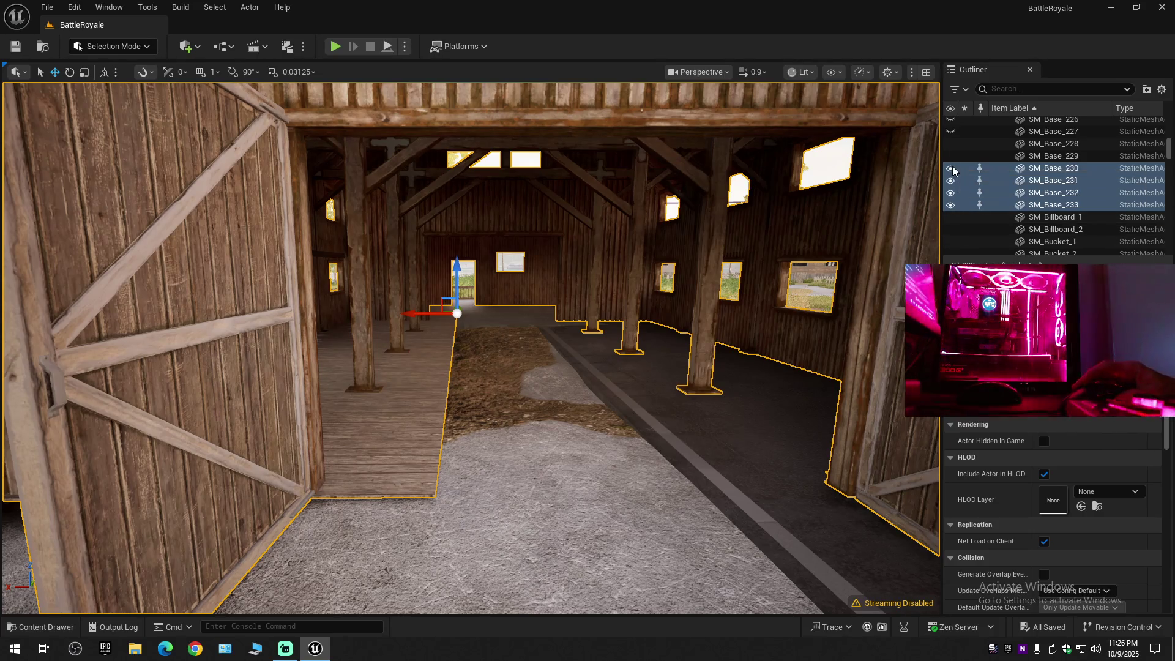
scroll(955, 165, "up", 1)
left_click(962, 152)
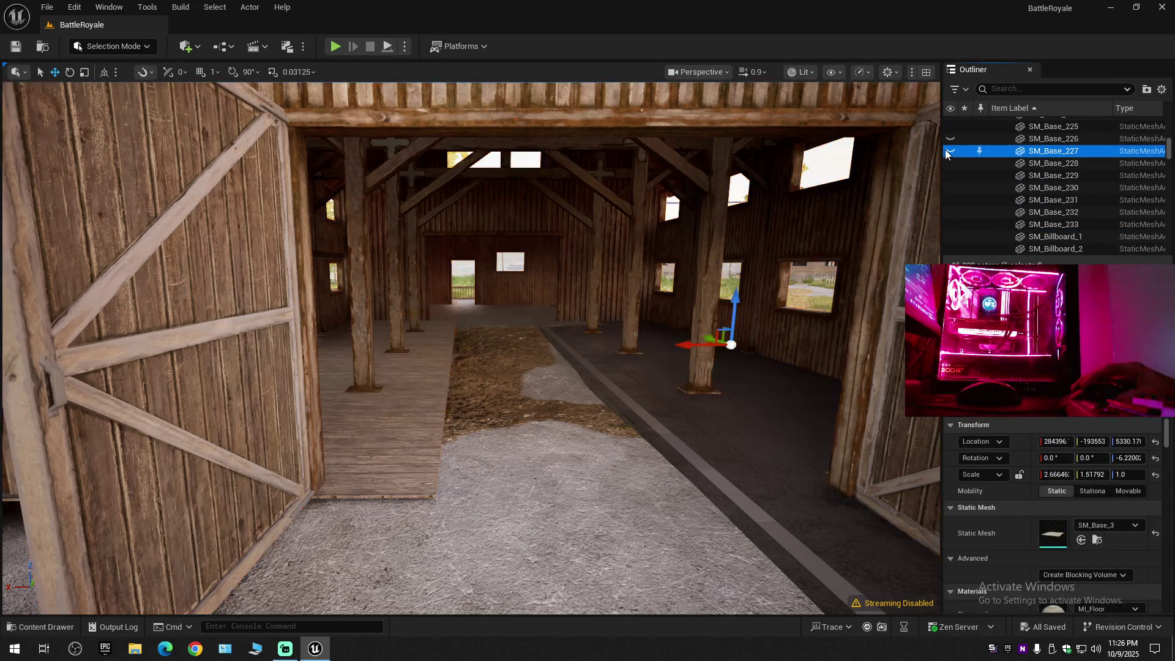
left_click(949, 151)
left_click(951, 151)
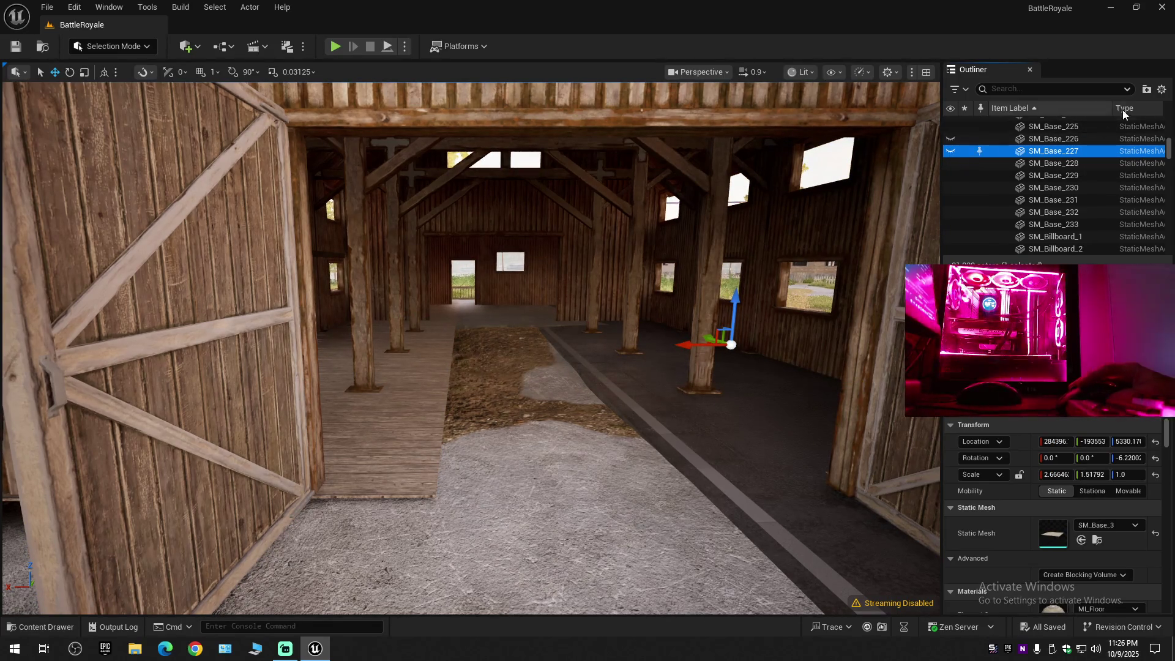
Collapse all Outliner folders and toggle the Meshes folder's visibility off and back on.
scroll(1081, 218, "up", 10)
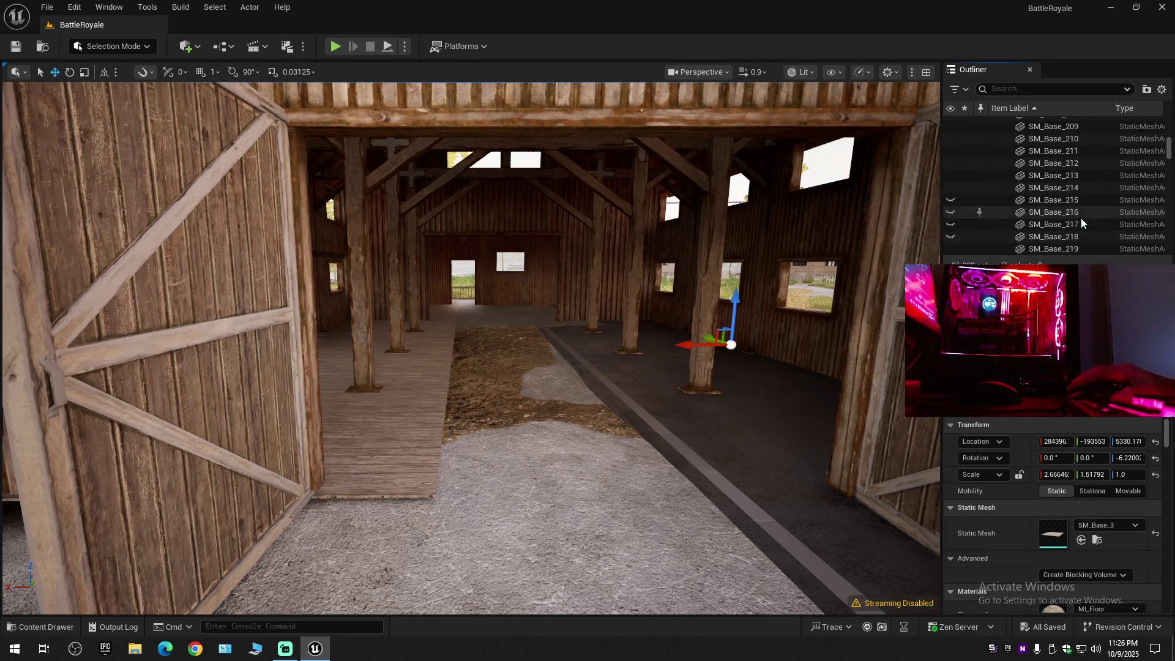
left_click_drag(1169, 149, 1170, 146)
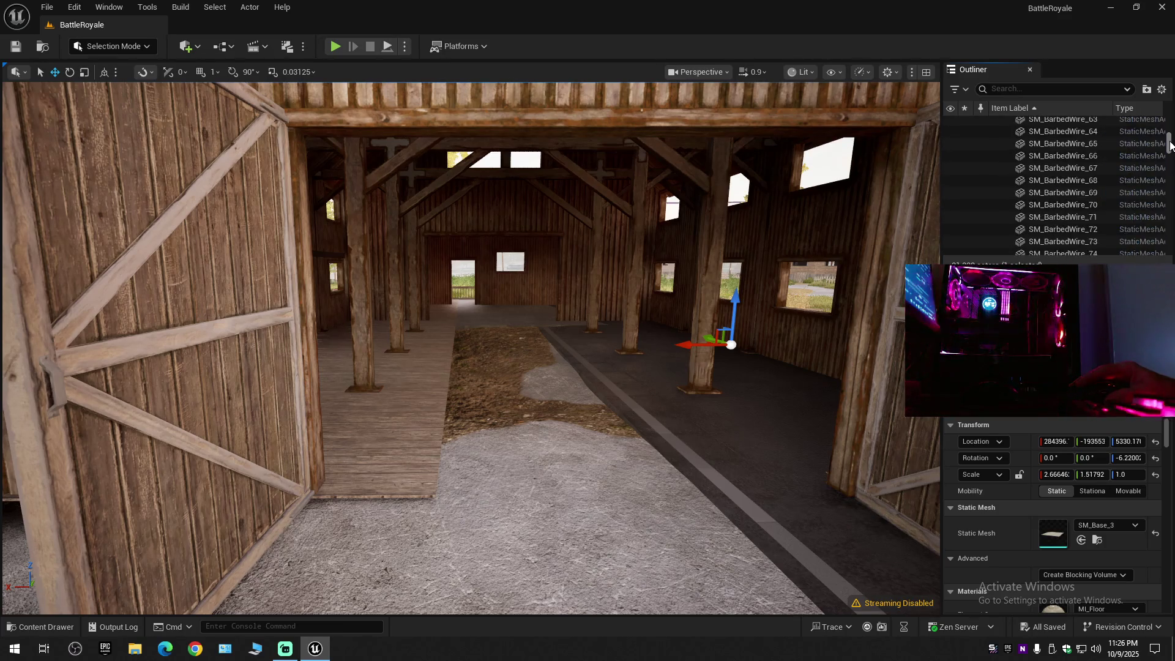
scroll(1080, 195, "up", 10)
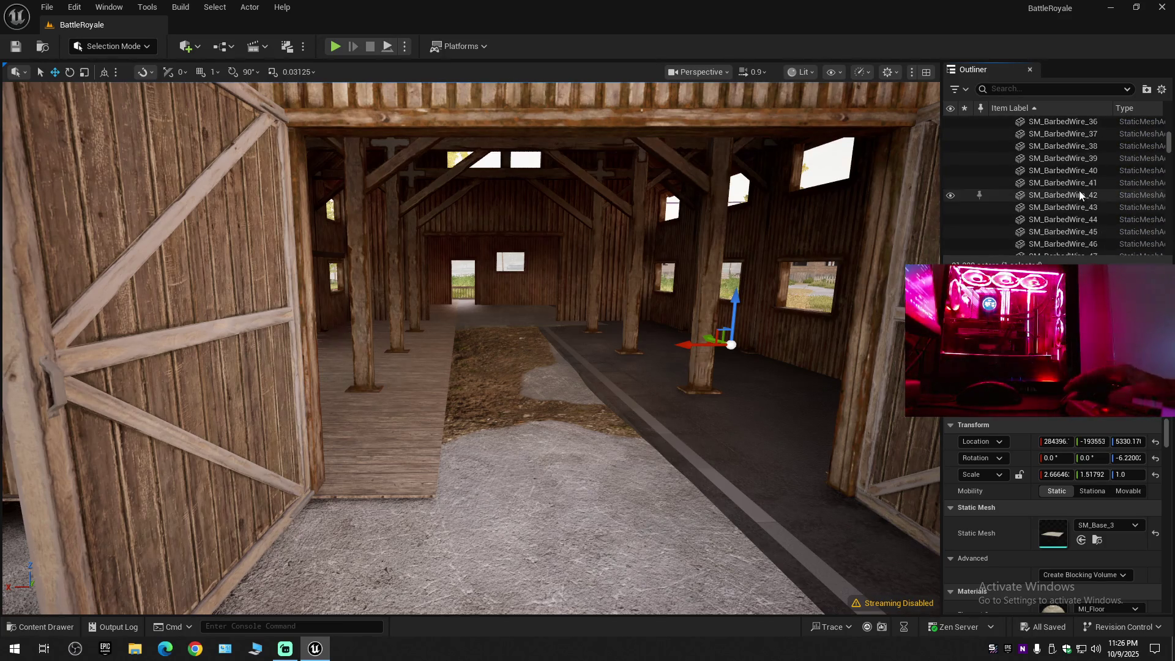
scroll(1080, 194, "up", 5)
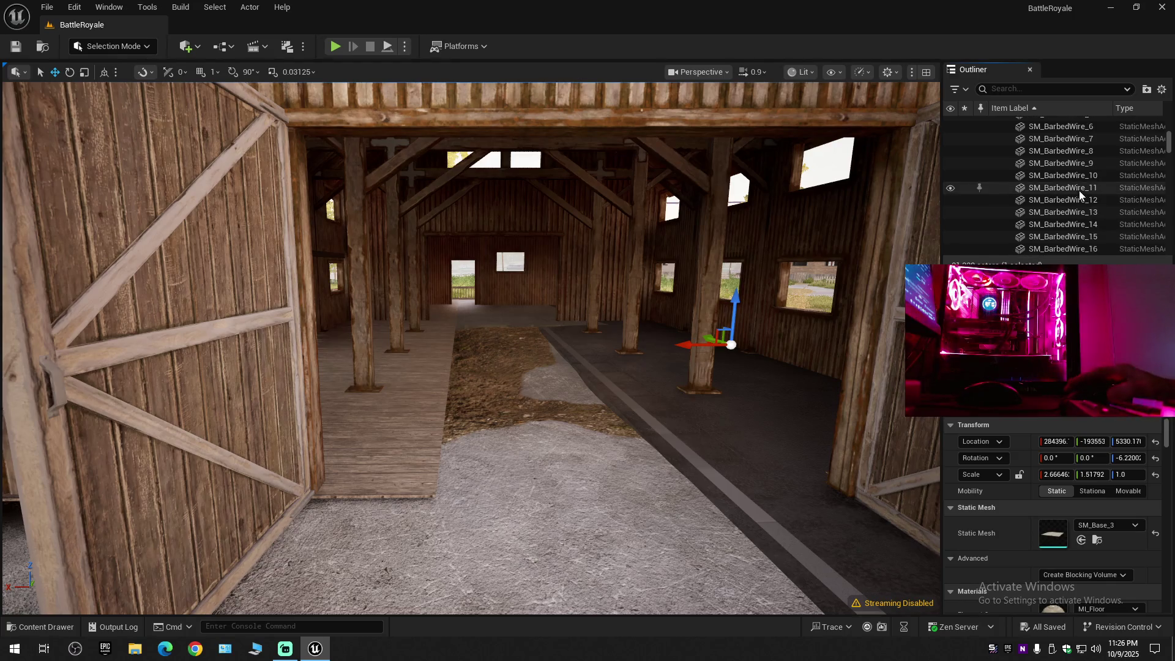
left_click(1162, 89)
left_click(1075, 150)
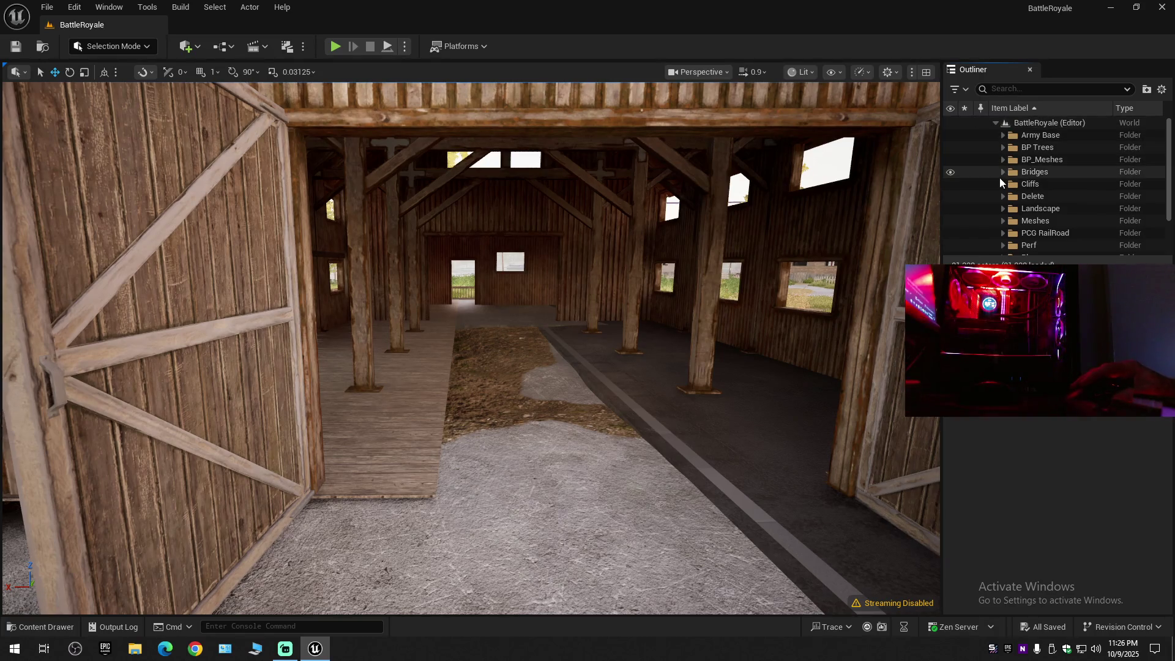
left_click(952, 221)
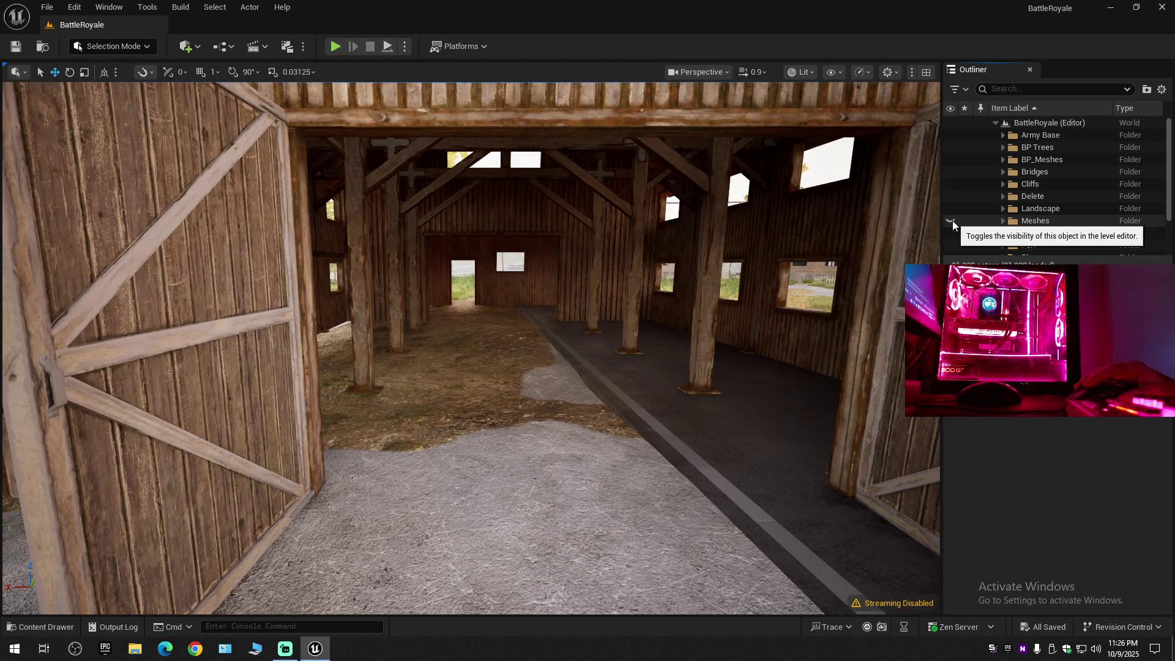
left_click(952, 222)
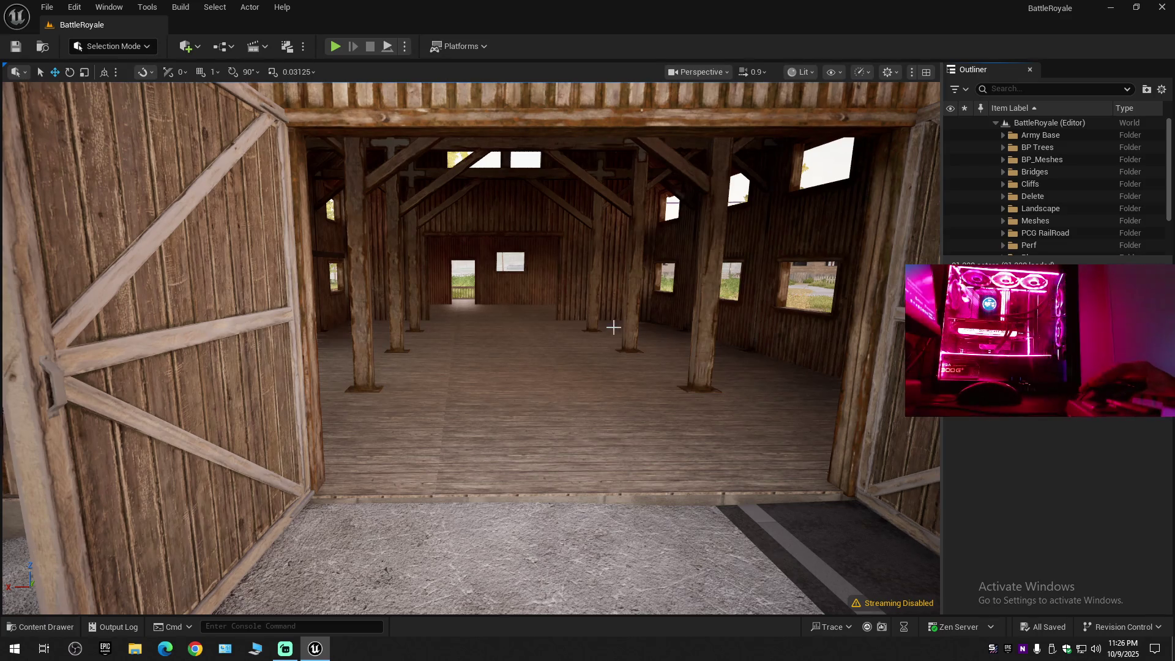
Back the camera out of the barn and select BP_Barn_16.
key("Left")
key("Down")
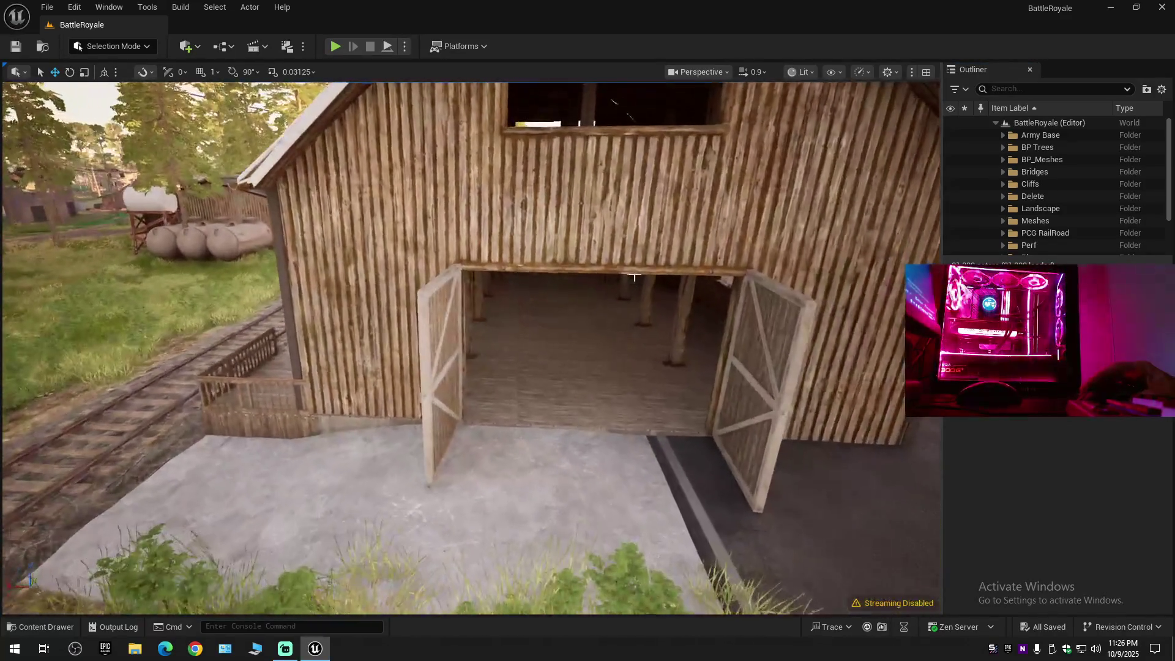
left_click(615, 248)
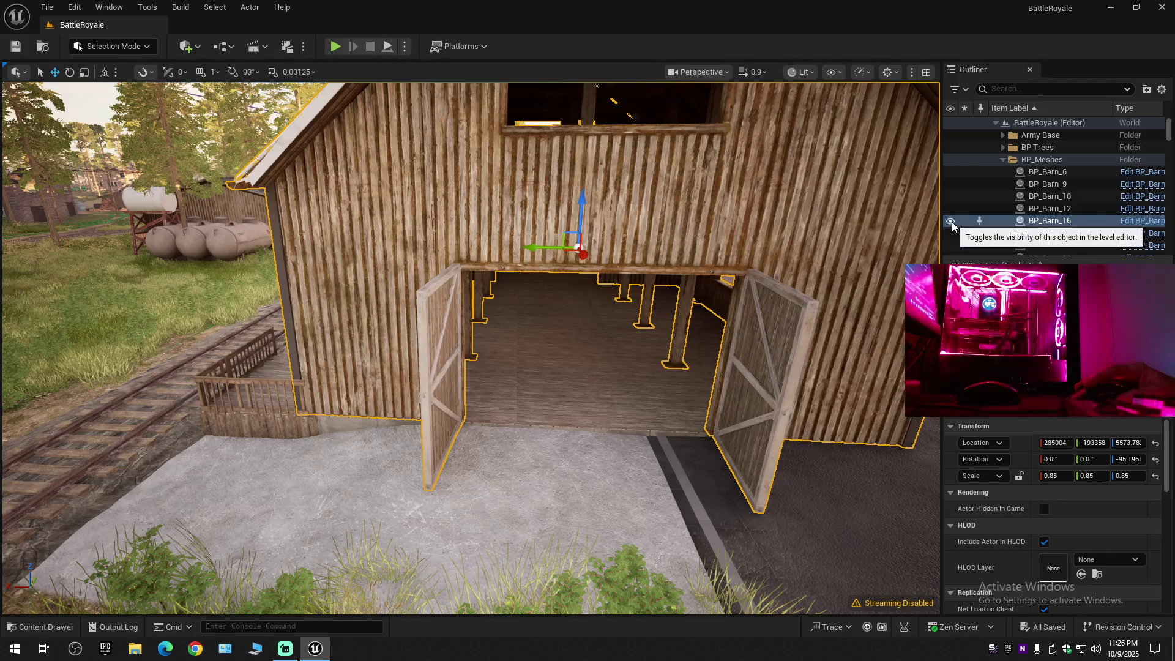
Hide BP_Barn_16 and the twelve wooden platform floor pieces beside it.
left_click(950, 220)
left_click_drag(481, 211, 482, 207)
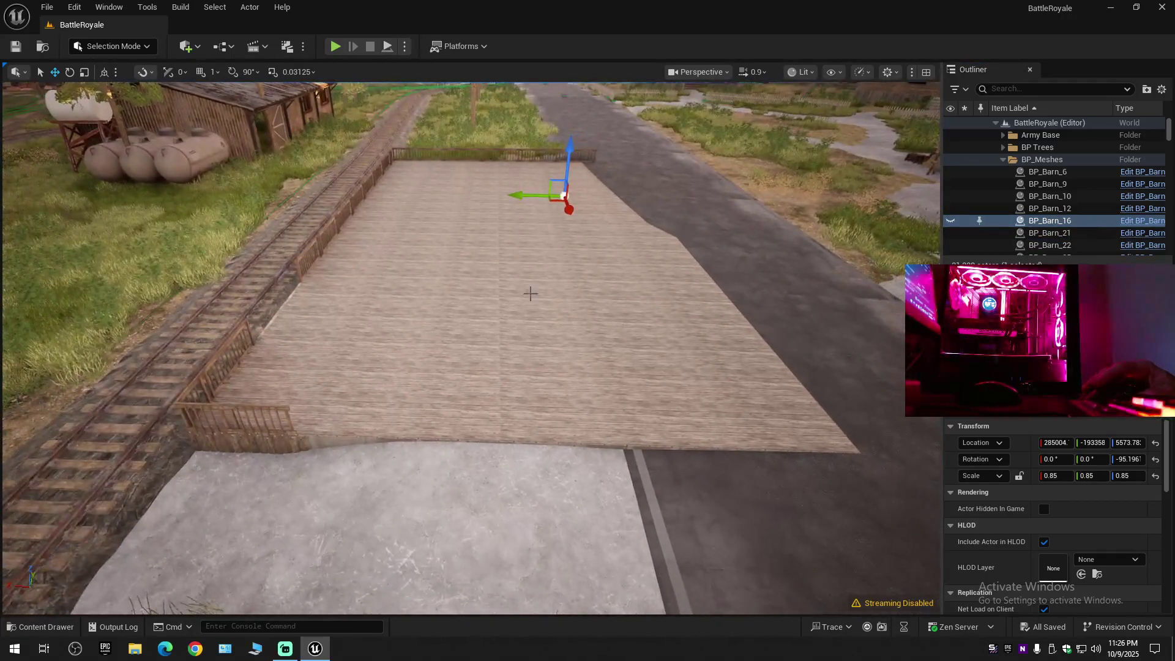
left_click(449, 172)
left_click(437, 196, "ctrl")
left_click(407, 241, "ctrl")
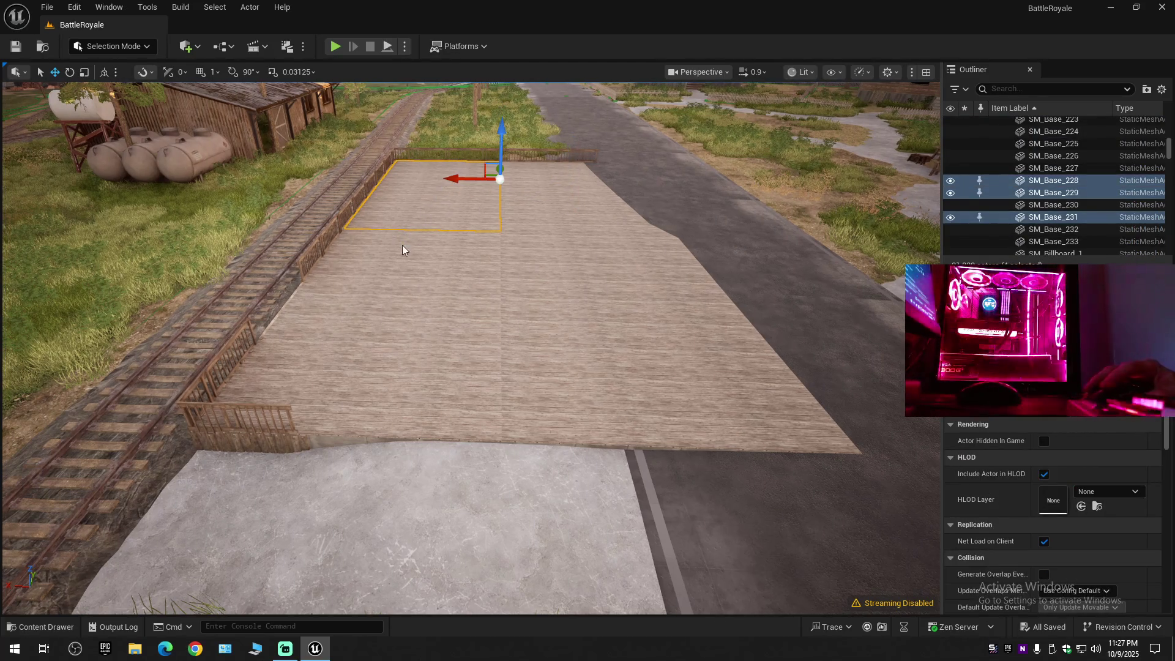
left_click(380, 277, "ctrl")
left_click(350, 317, "ctrl")
left_click(327, 351, "ctrl")
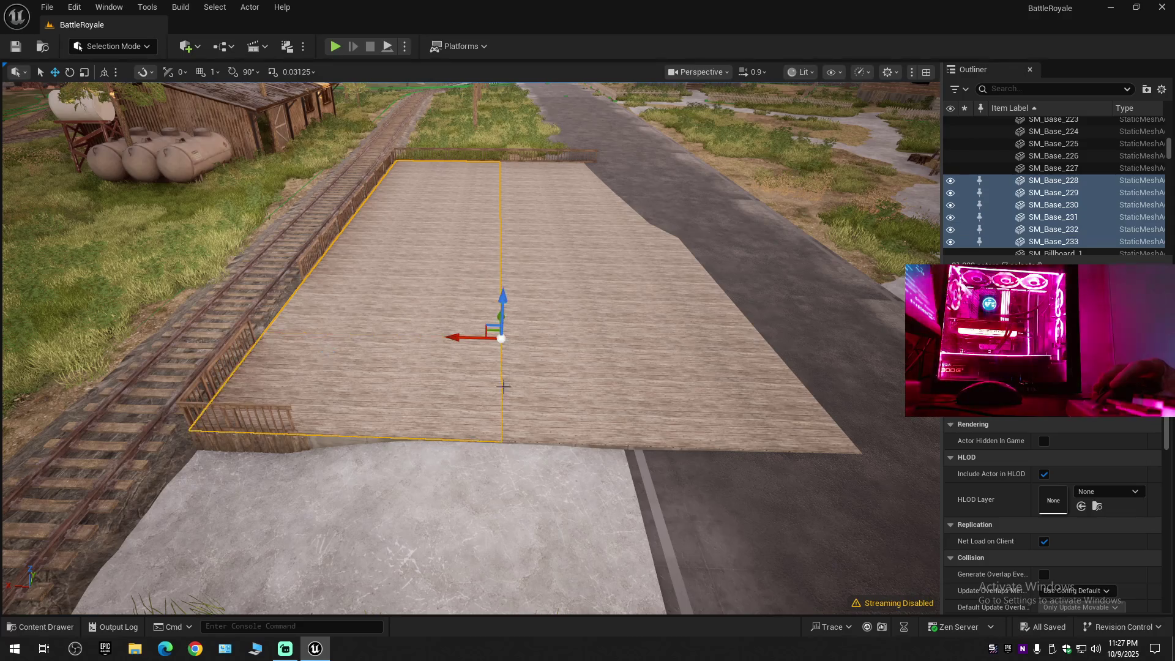
left_click(629, 398, "ctrl")
left_click(613, 309, "ctrl")
left_click(592, 247, "ctrl")
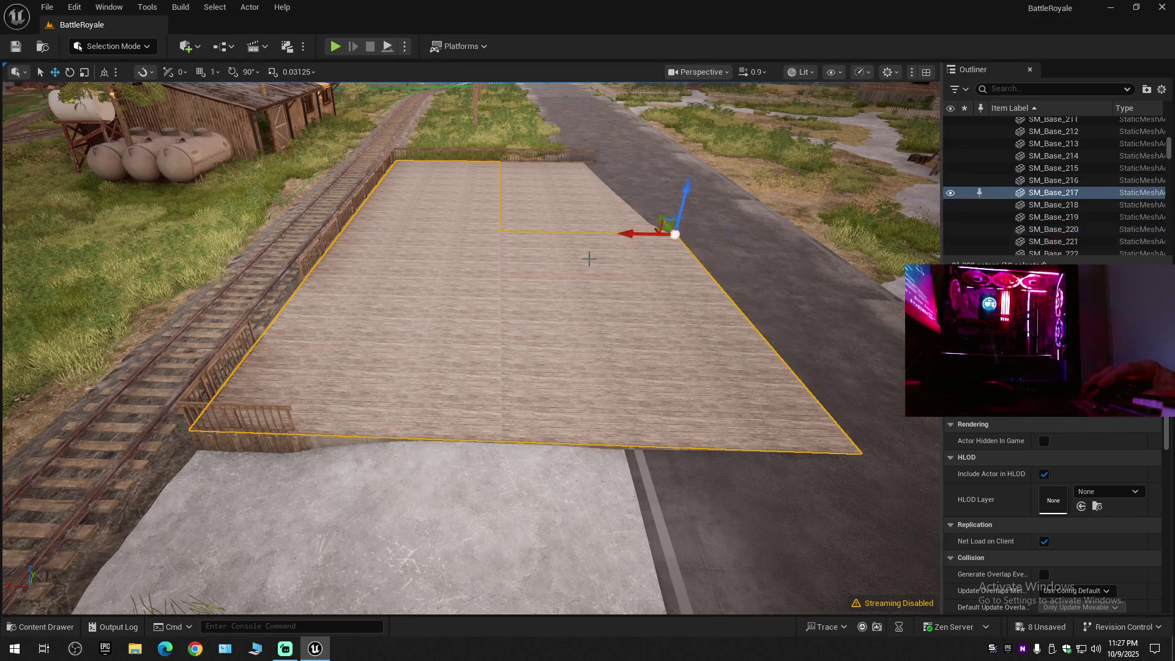
left_click(570, 216, "ctrl")
left_click(558, 180, "ctrl")
left_click(556, 170, "ctrl")
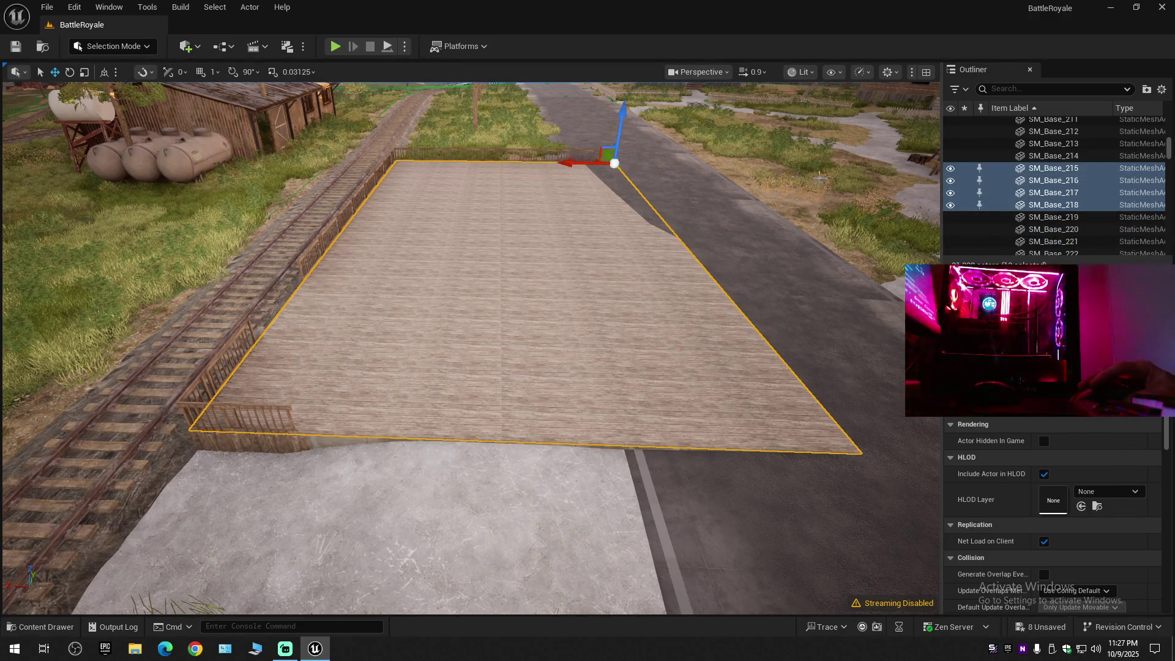
left_click(950, 180)
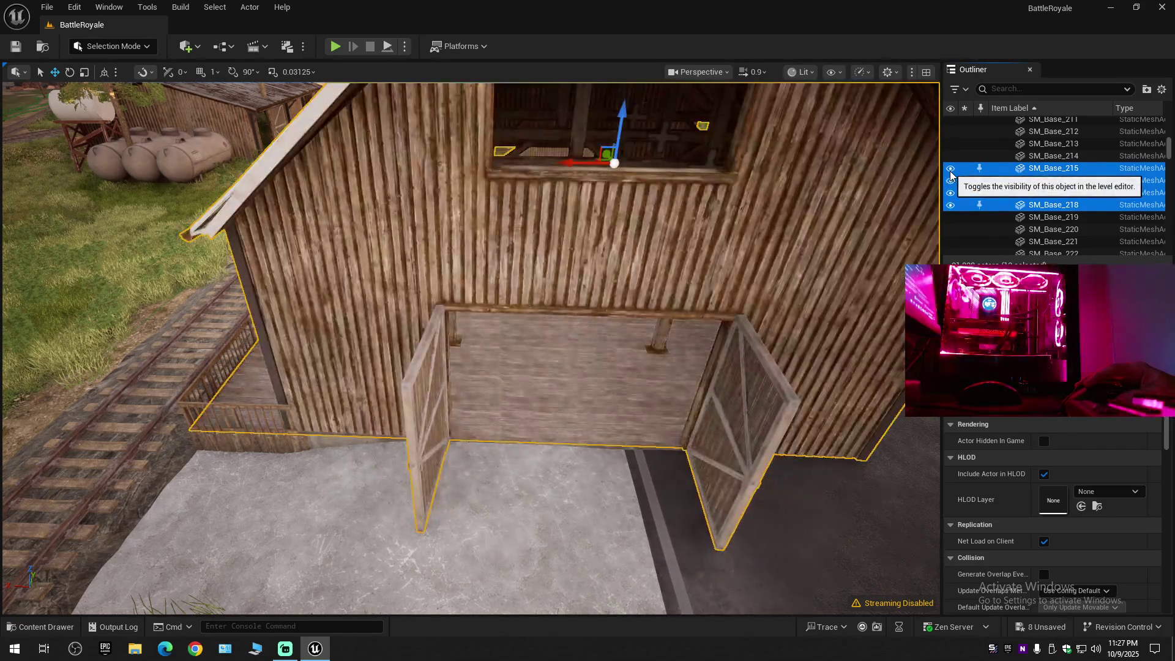
Hide the large grey floor slabs and the fence planks at the platform corner.
left_click(240, 437)
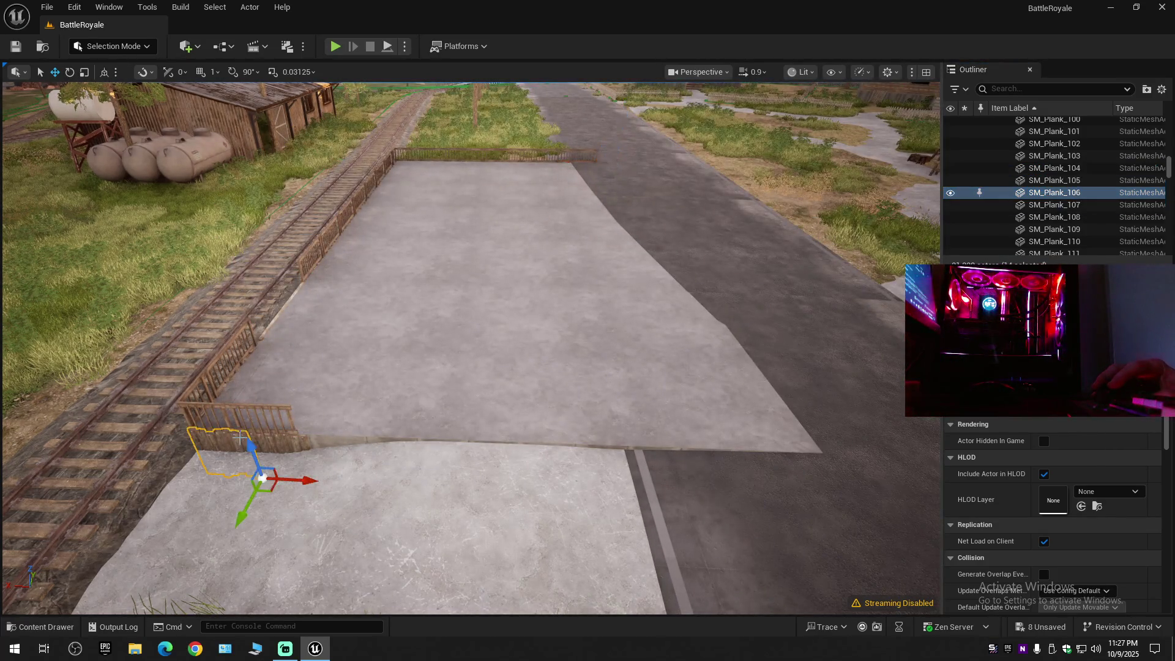
left_click(349, 407)
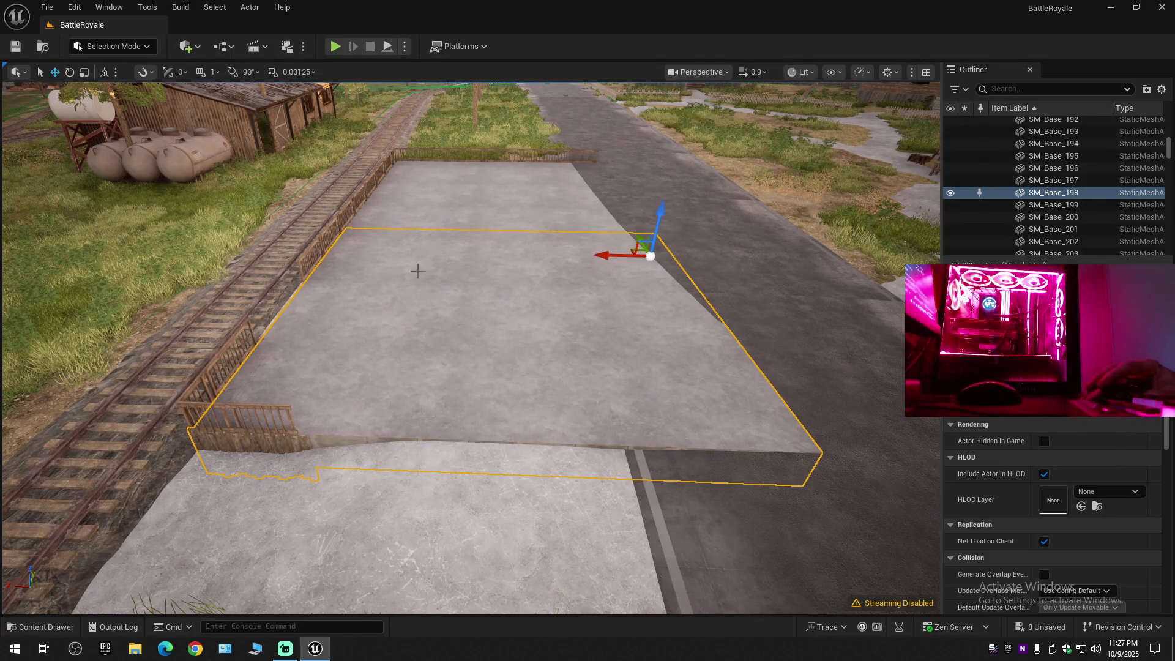
left_click(442, 212, "ctrl")
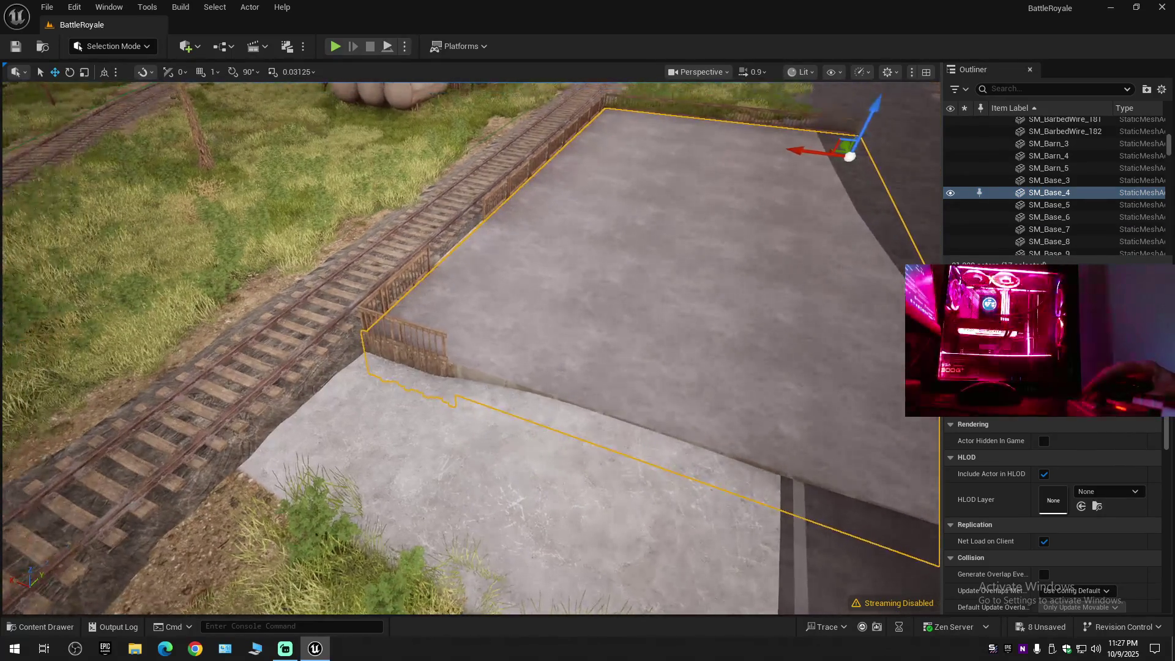
scroll(335, 347, "down", 2)
left_click_drag(335, 347, 336, 347)
left_click(457, 422, "ctrl")
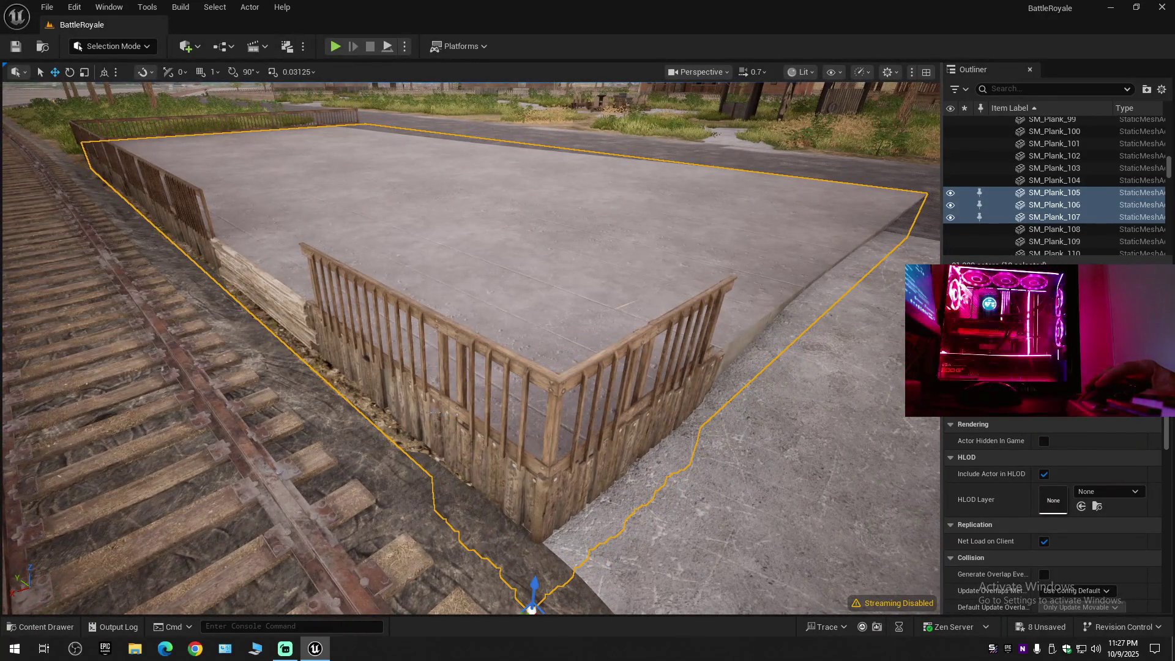
left_click(338, 364, "ctrl")
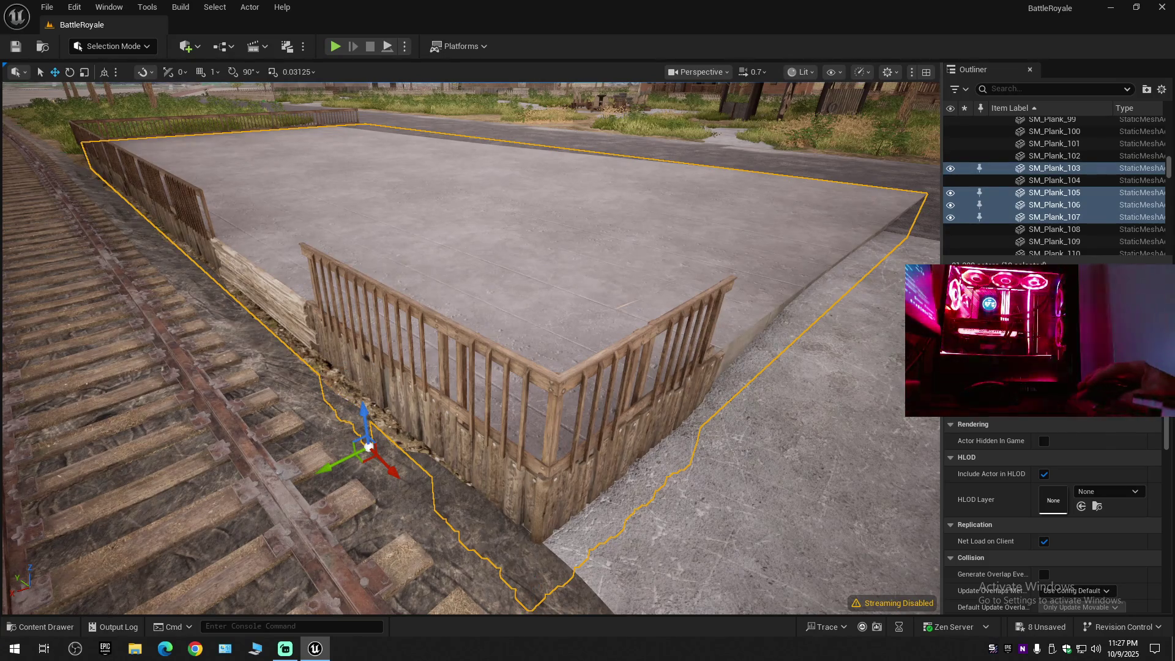
left_click(950, 170)
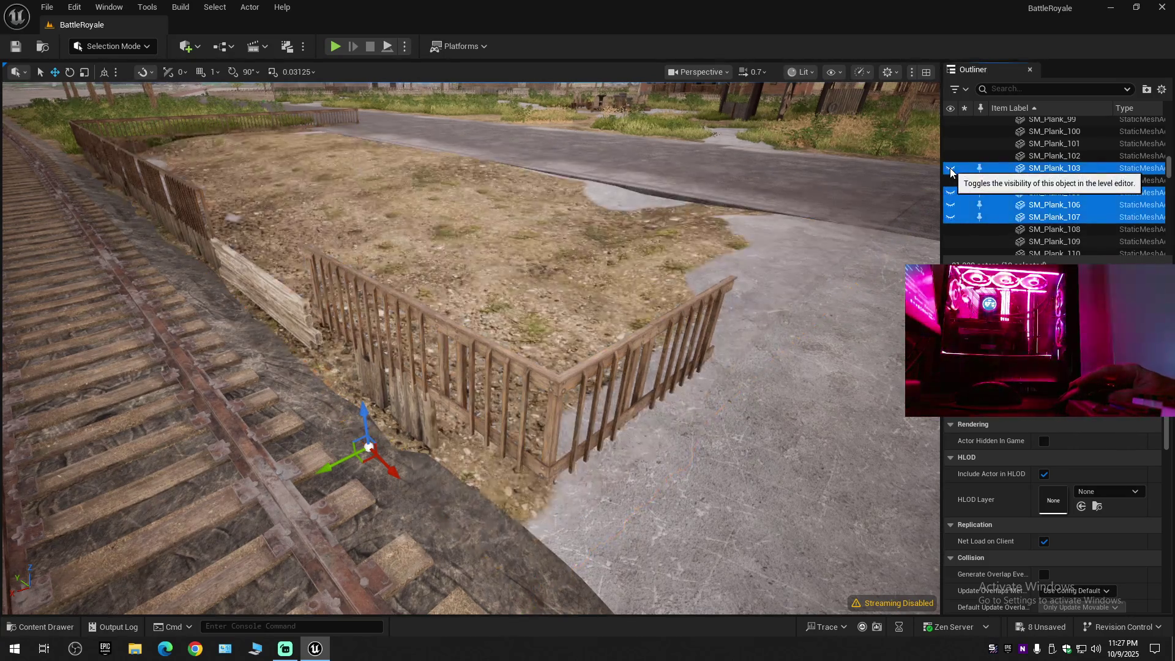
Select the corner railing sections, the planks below them, the wooden beam, post and left fence.
left_click(573, 371)
left_click(675, 321, "ctrl")
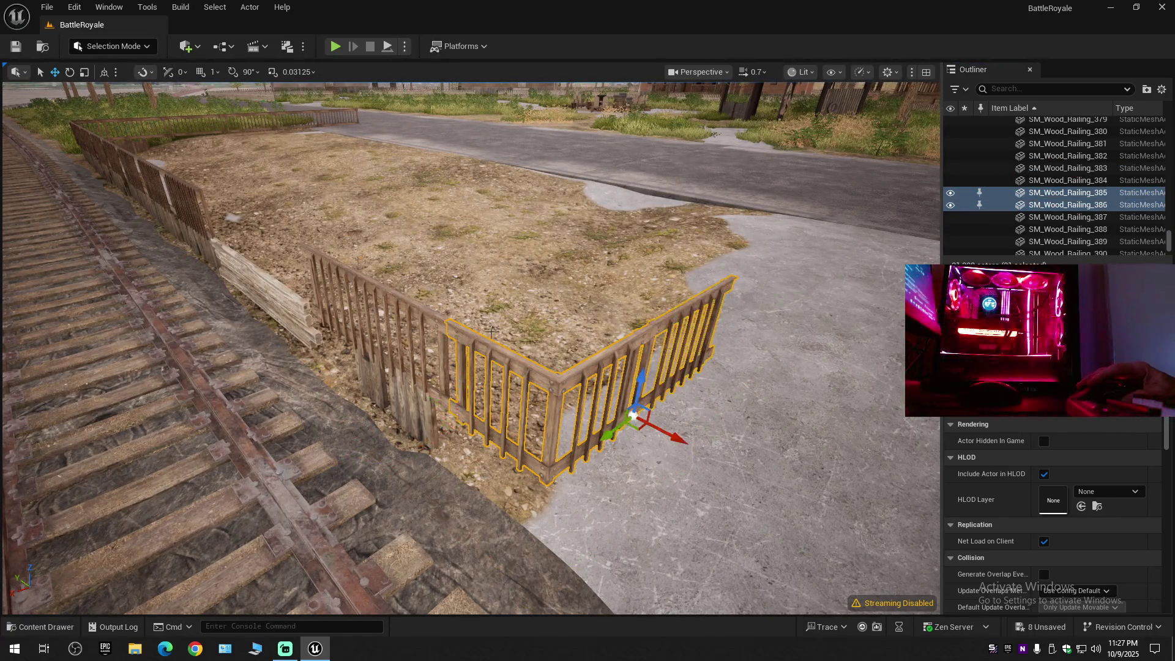
left_click(424, 317, "ctrl")
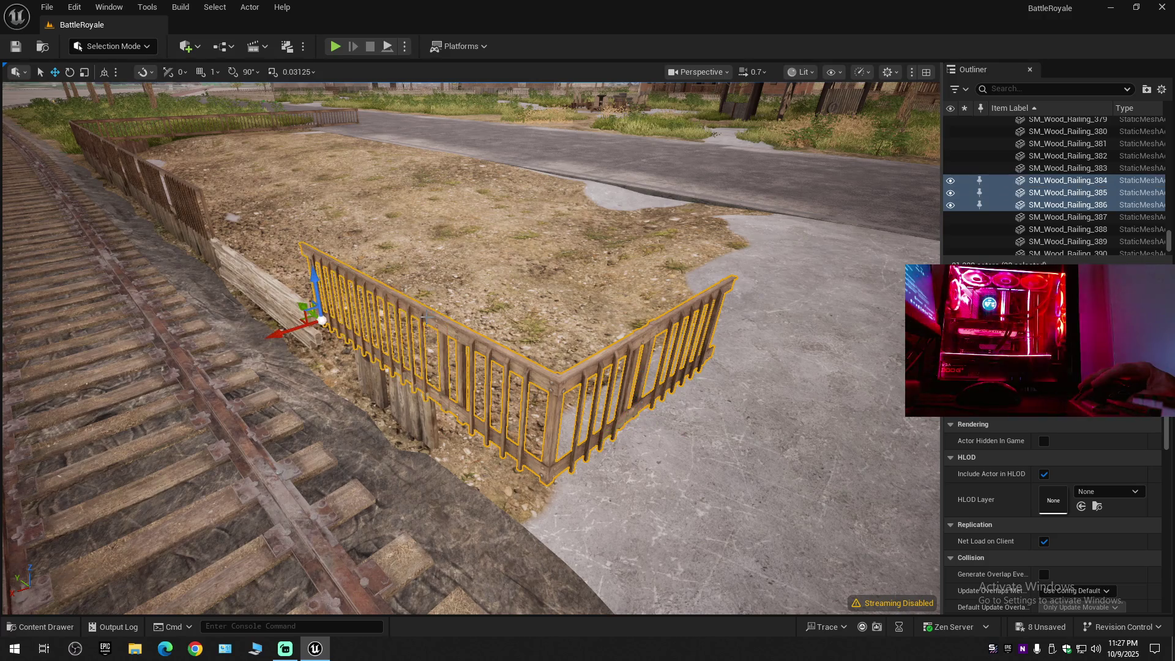
left_click(381, 384, "ctrl")
left_click(284, 302, "ctrl")
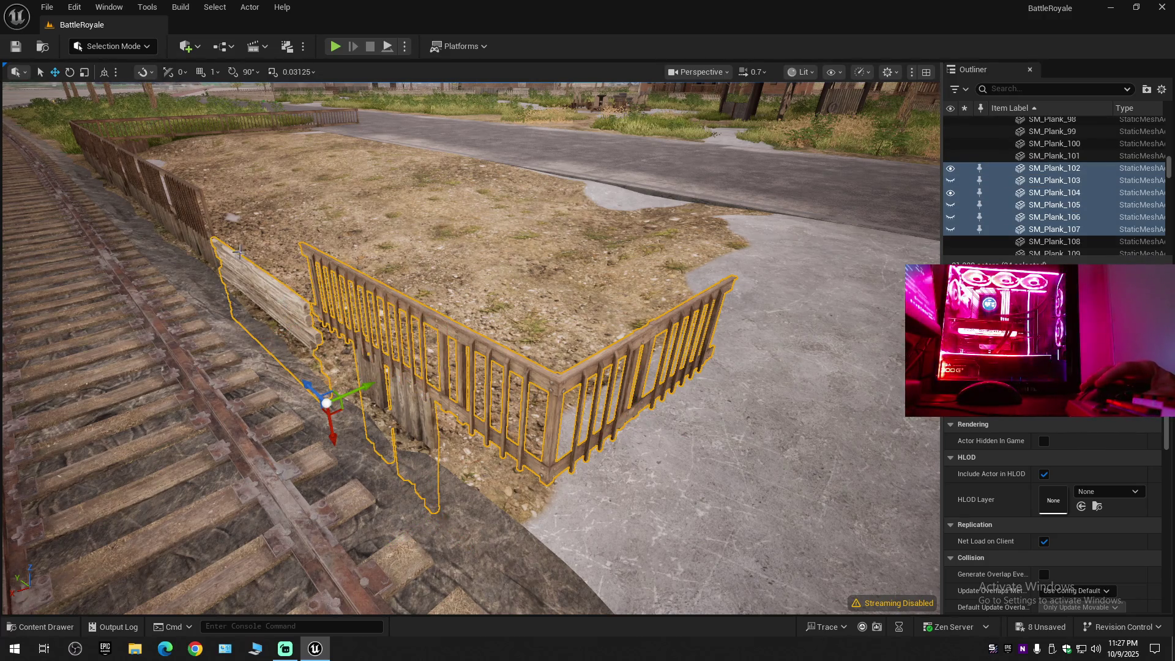
left_click(185, 229, "ctrl")
left_click(166, 218, "ctrl")
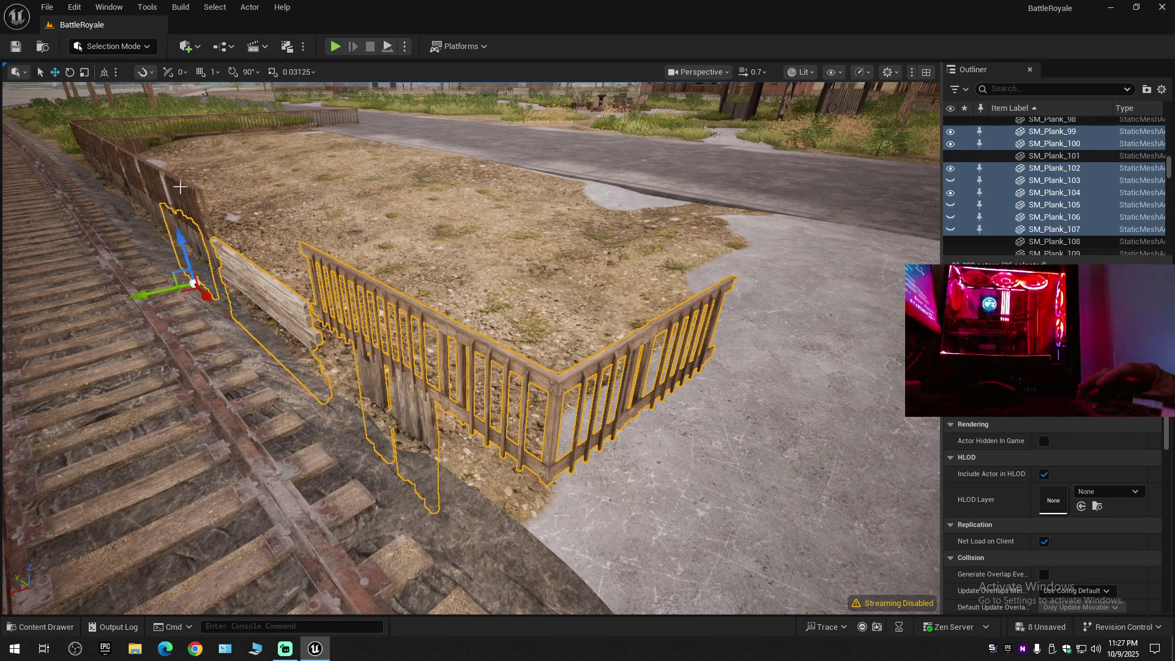
Add the track-side planks and back-fence railings, undo a stray spline pick, and hide everything selected.
key("w")
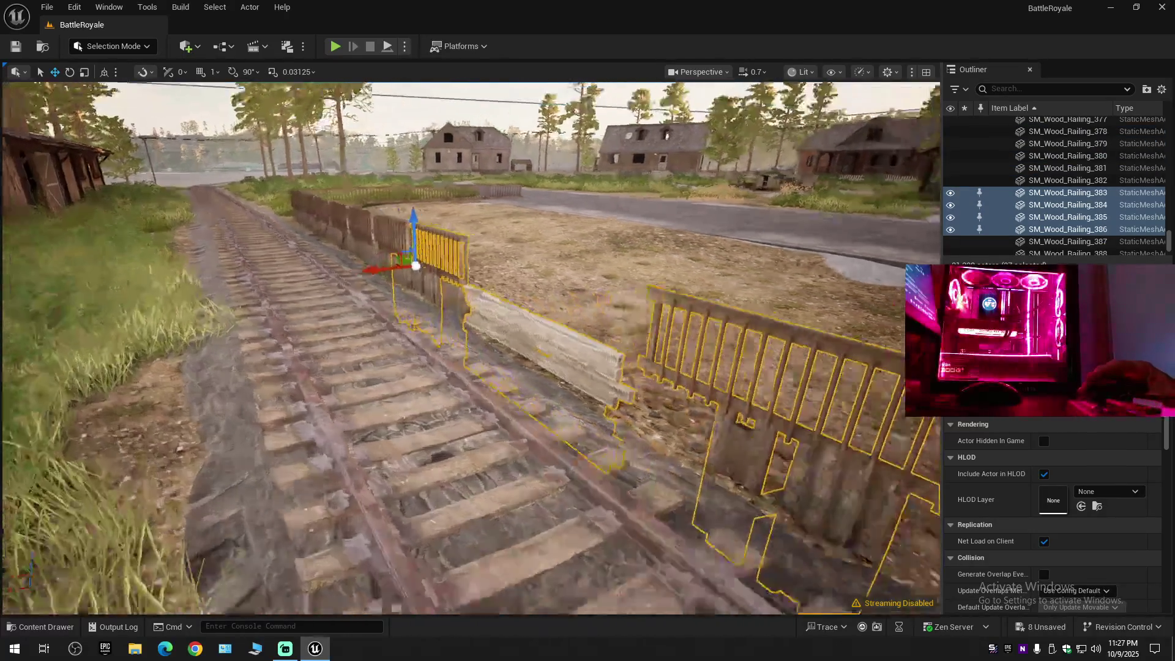
scroll(471, 348, "down", 1)
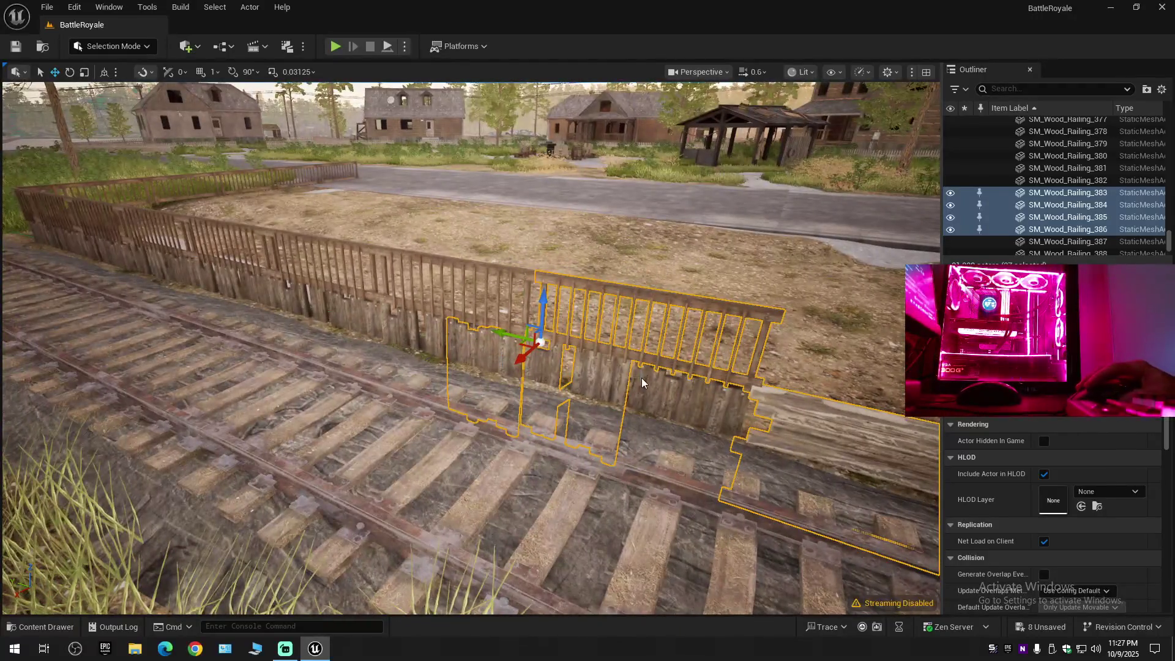
left_click(733, 471, "ctrl")
left_click(397, 328, "ctrl")
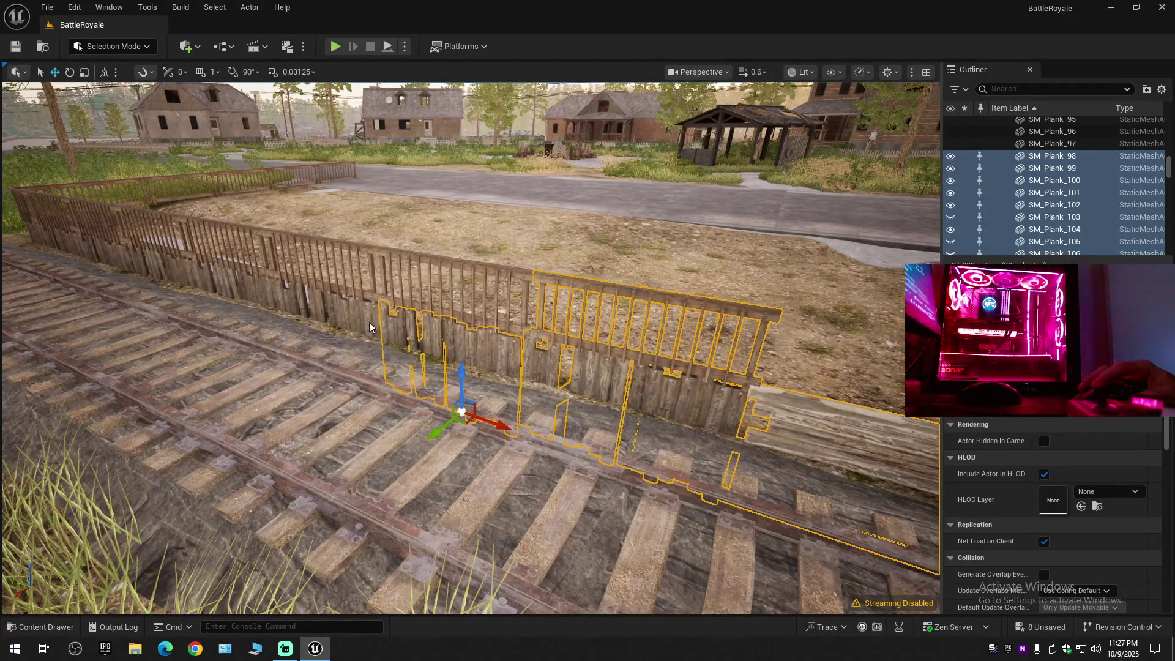
left_click(327, 309, "ctrl")
left_click(313, 307, "ctrl")
left_click(262, 291, "ctrl")
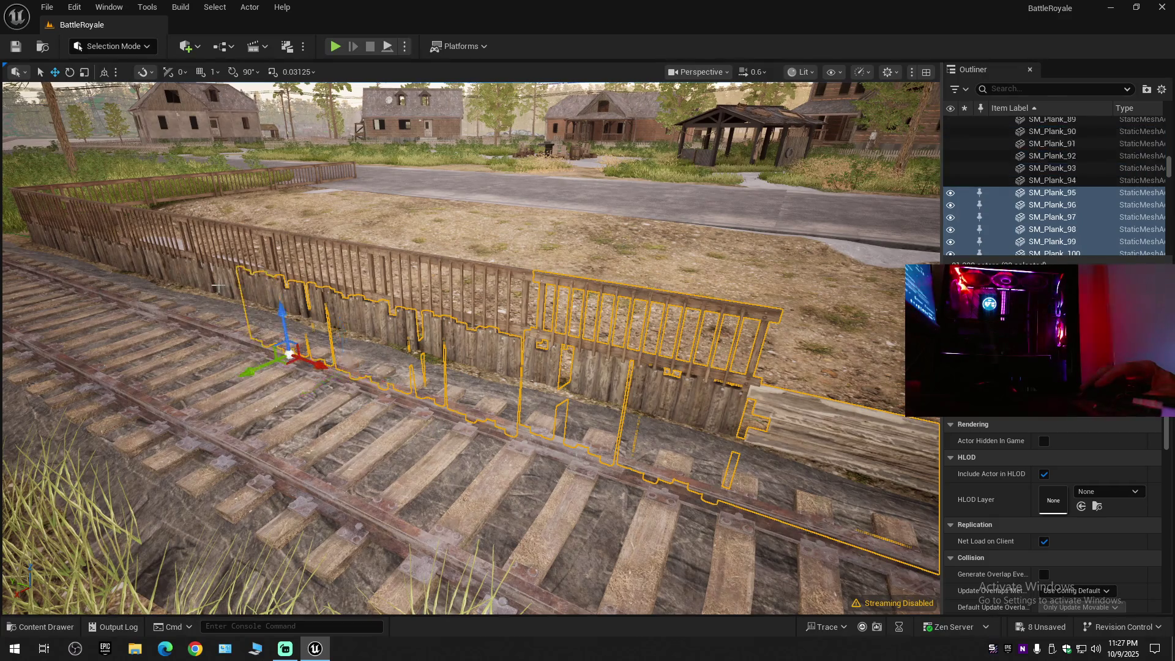
left_click(217, 286, "ctrl")
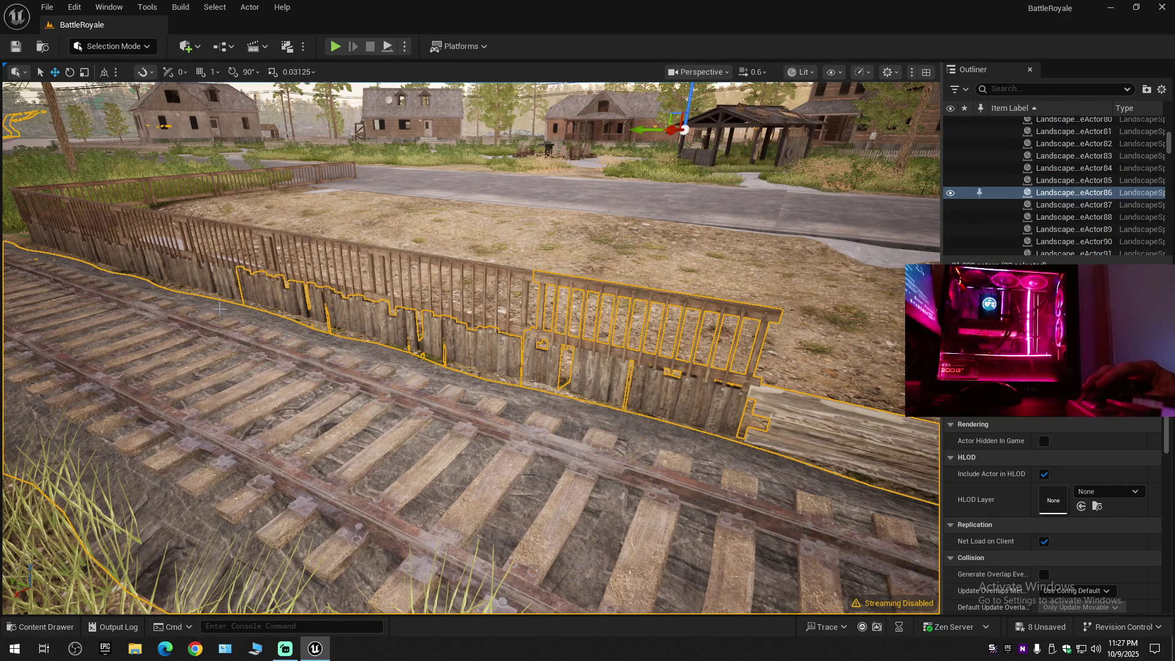
key("ctrl+z")
key("ctrl+z")
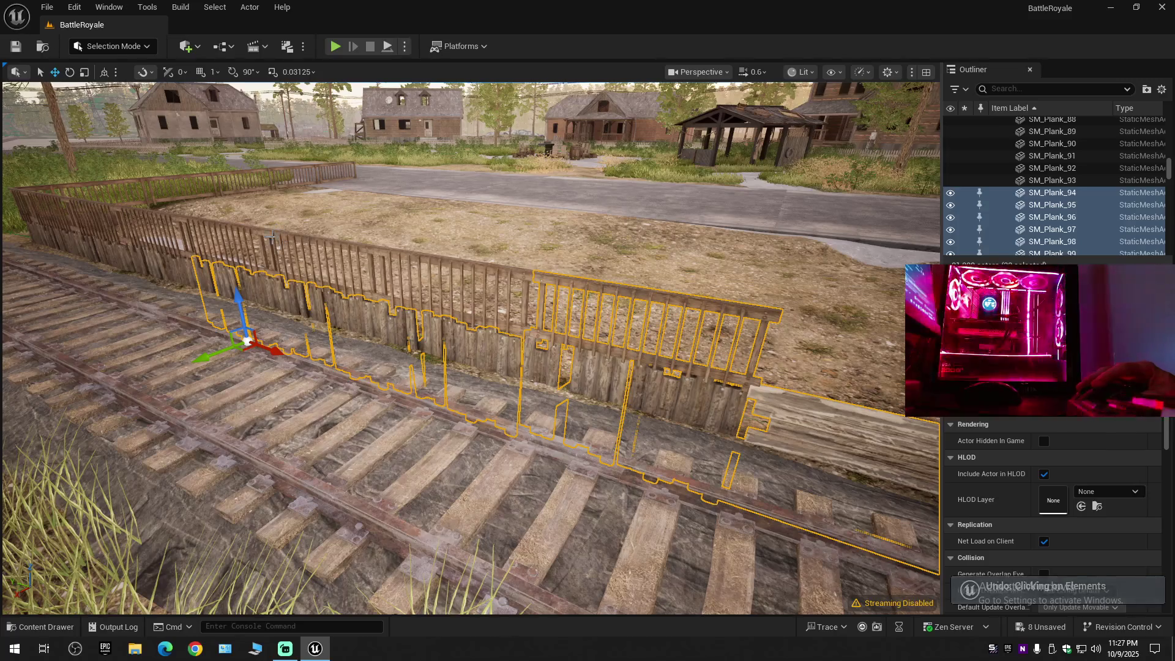
left_click(320, 242, "ctrl")
left_click(401, 249, "ctrl")
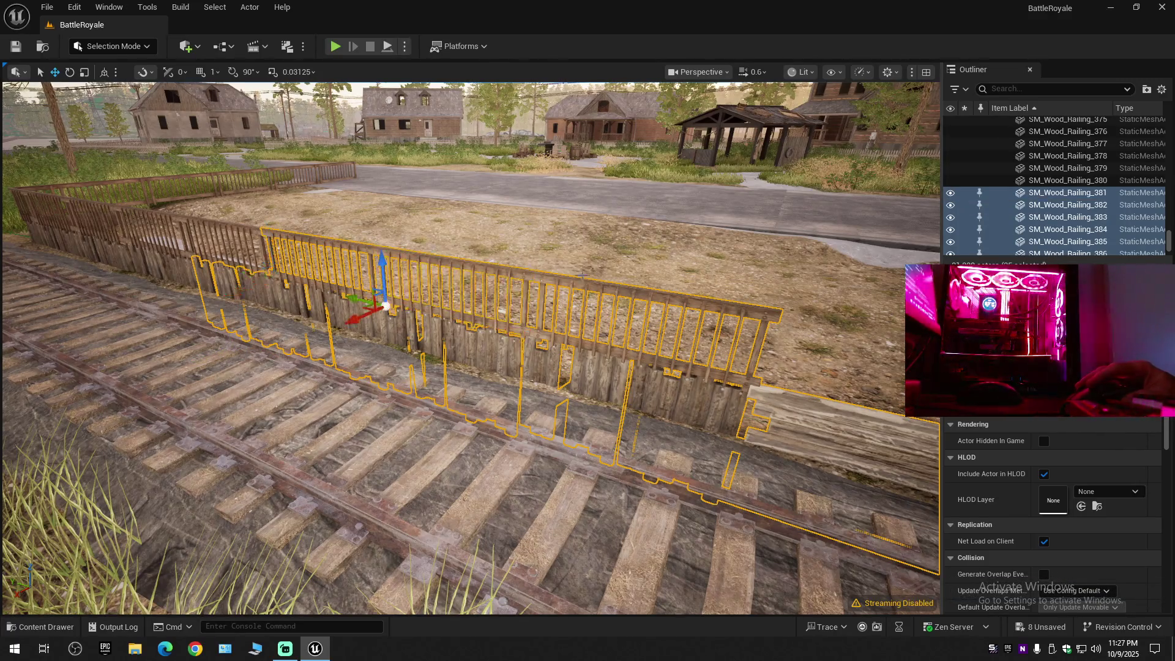
left_click(950, 195)
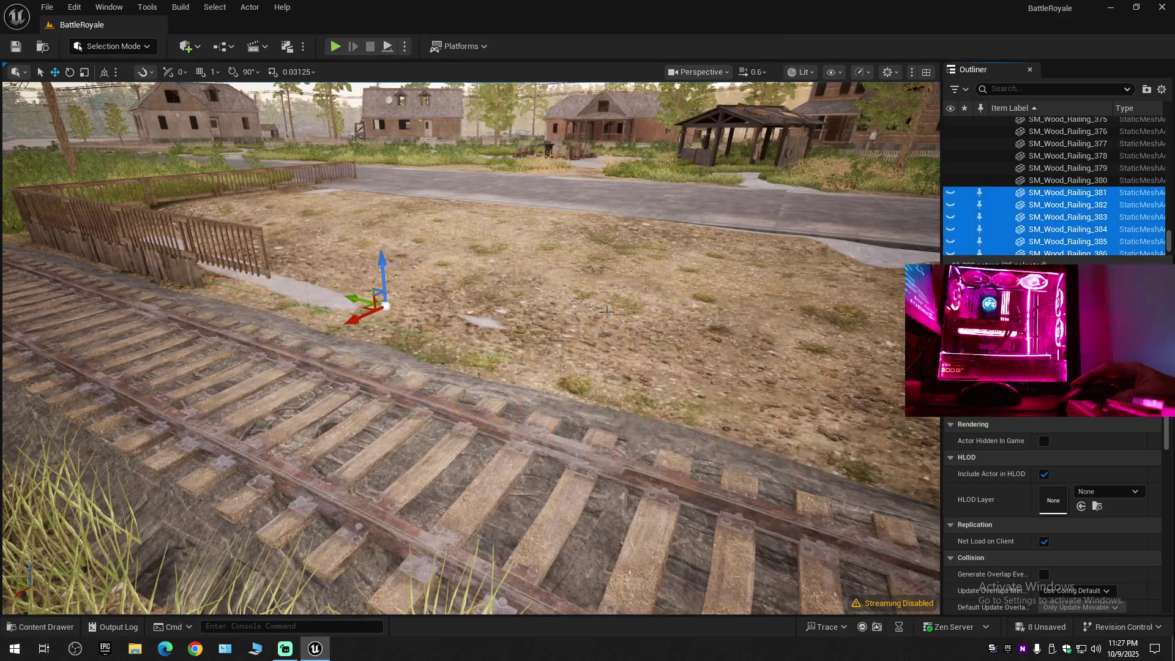
mouse_move(592, 319)
left_mouse_down()
mouse_move(563, 270)
mouse_move(592, 319)
left_mouse_up()
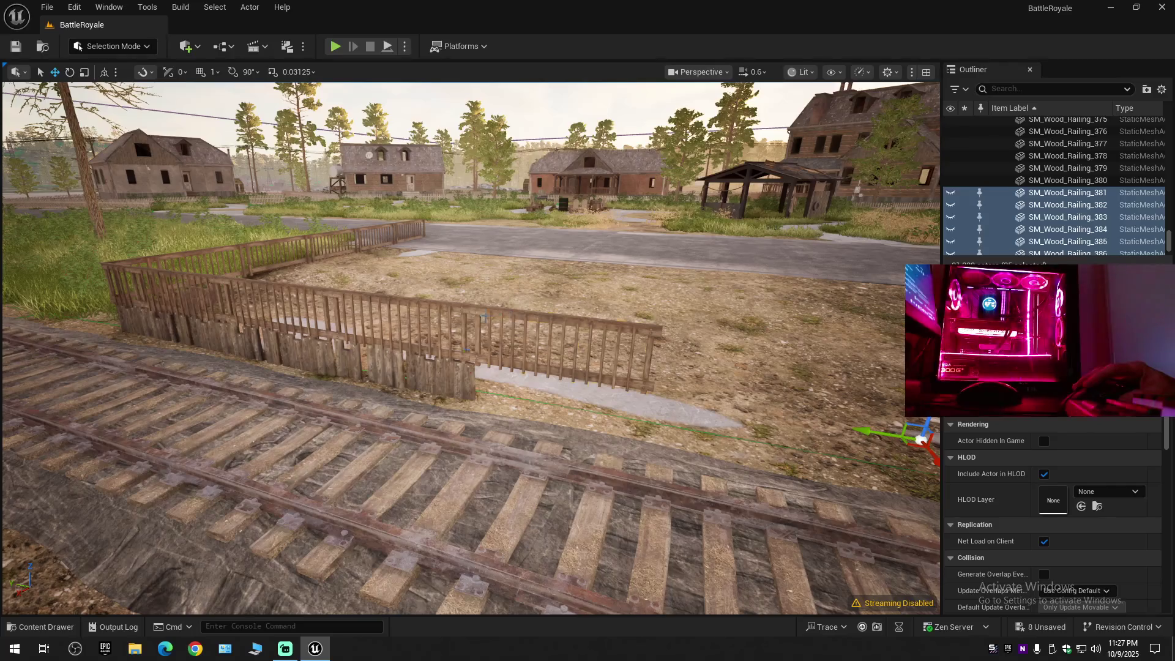
Select the yard's front railing, seven plank fence sections and three wood railing sections.
left_click(513, 318, "ctrl")
left_click(422, 367, "ctrl")
left_click(386, 367, "ctrl")
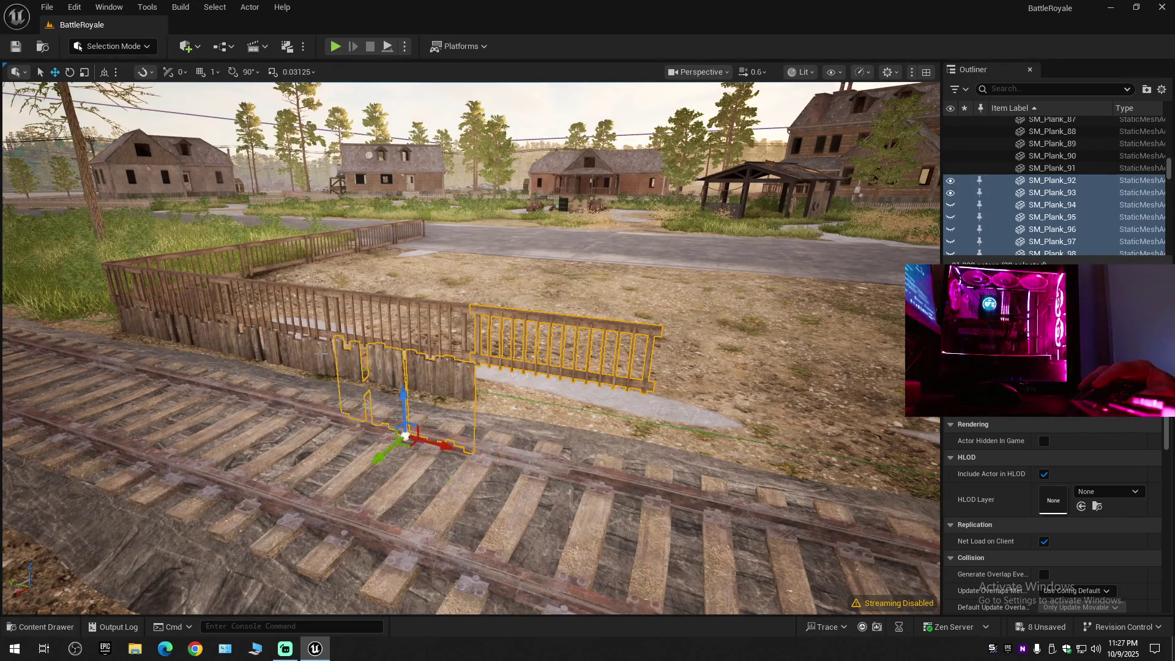
left_click(294, 349, "ctrl")
left_click(256, 339, "ctrl")
left_click(215, 336, "ctrl")
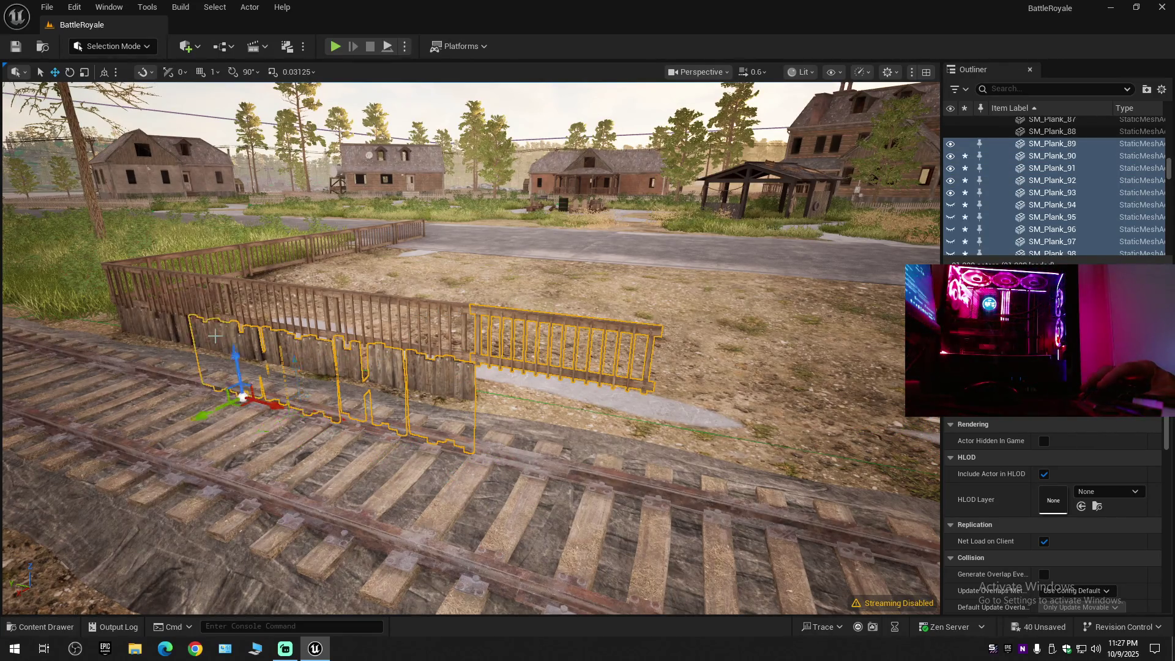
left_click(169, 324, "ctrl")
left_click(144, 328, "ctrl")
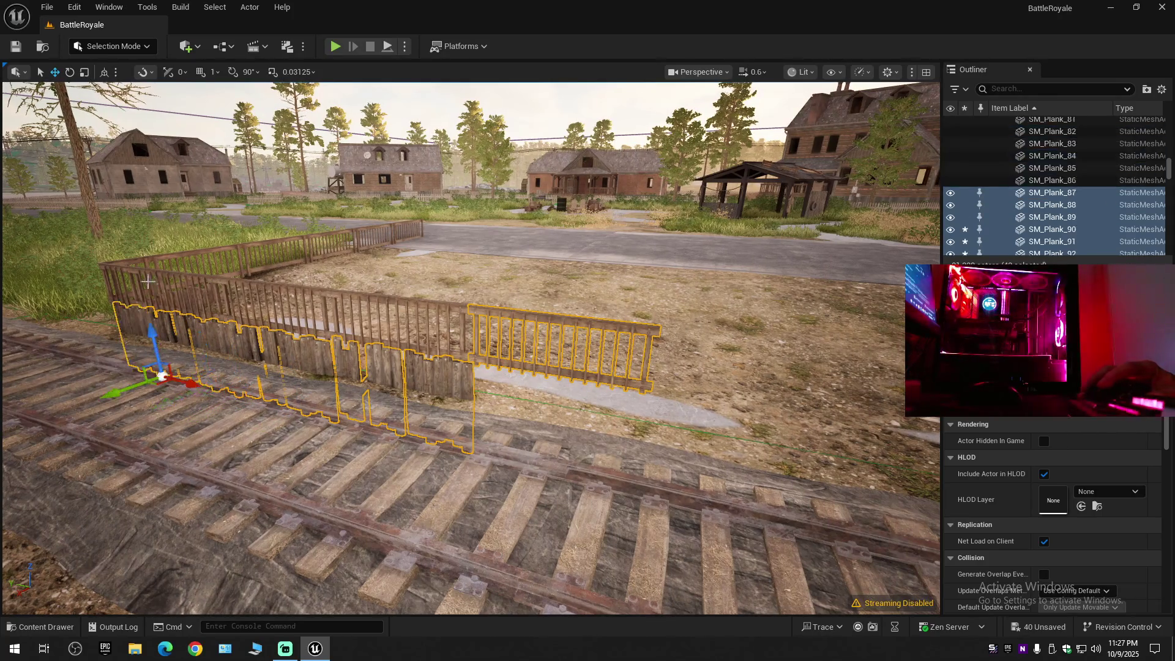
left_click(182, 273, "ctrl")
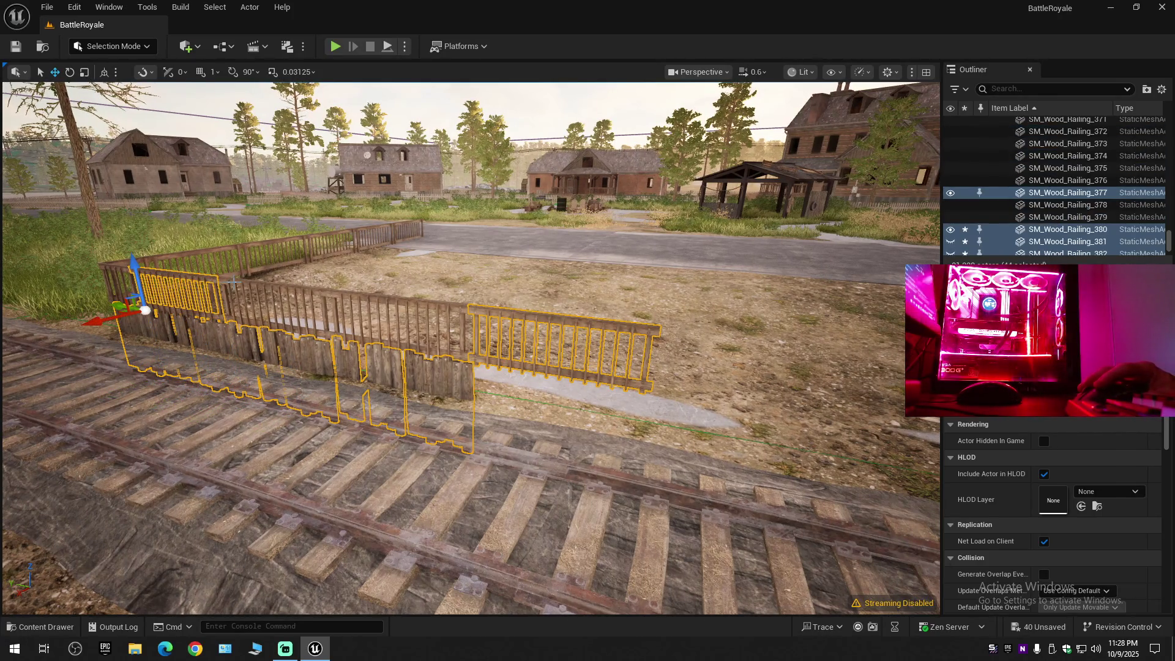
left_click(320, 284, "ctrl")
left_click(341, 306, "ctrl")
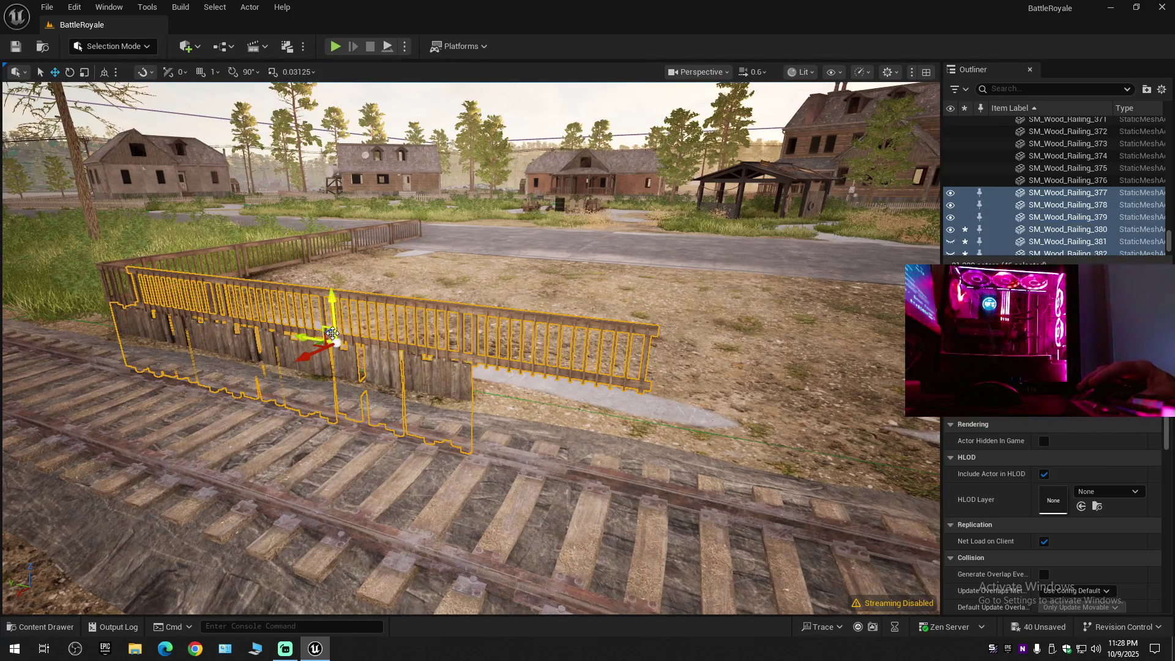
key("f")
key("w")
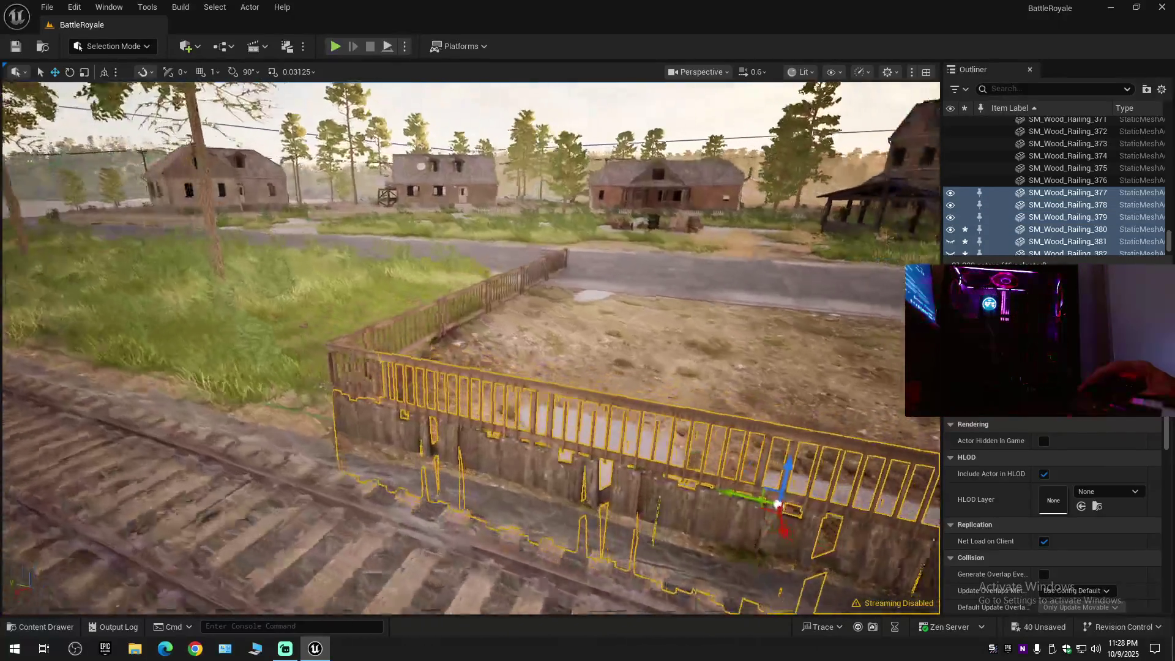
key("s")
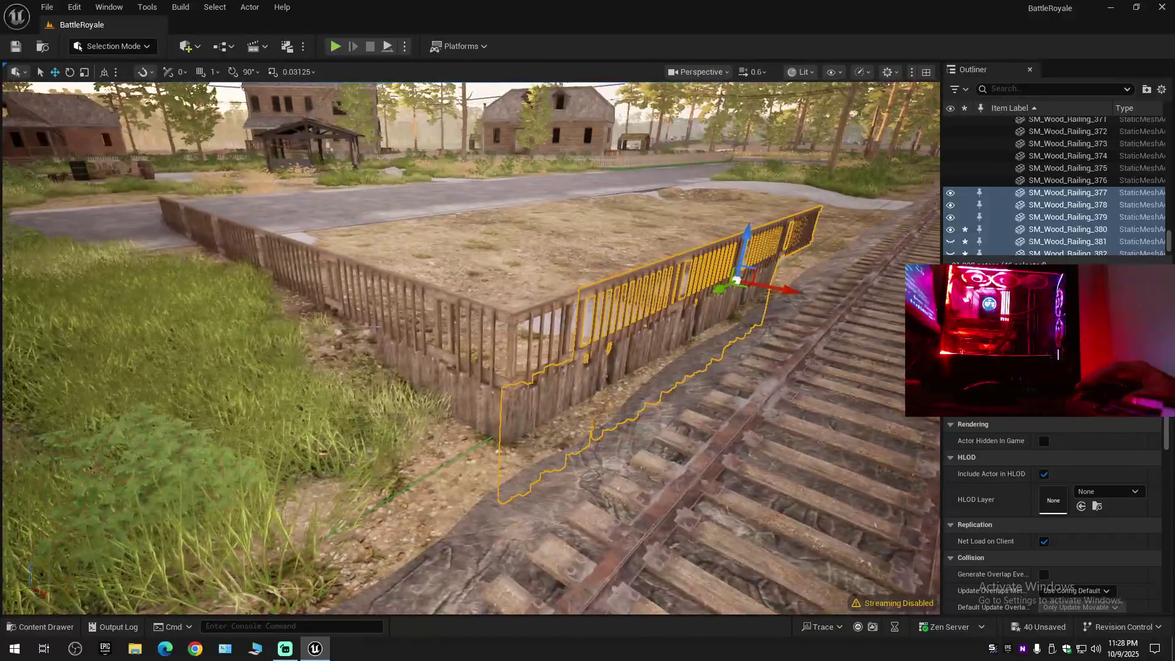
Add four more railings and two plank walls, then hide the whole selection.
left_click(440, 296, "ctrl")
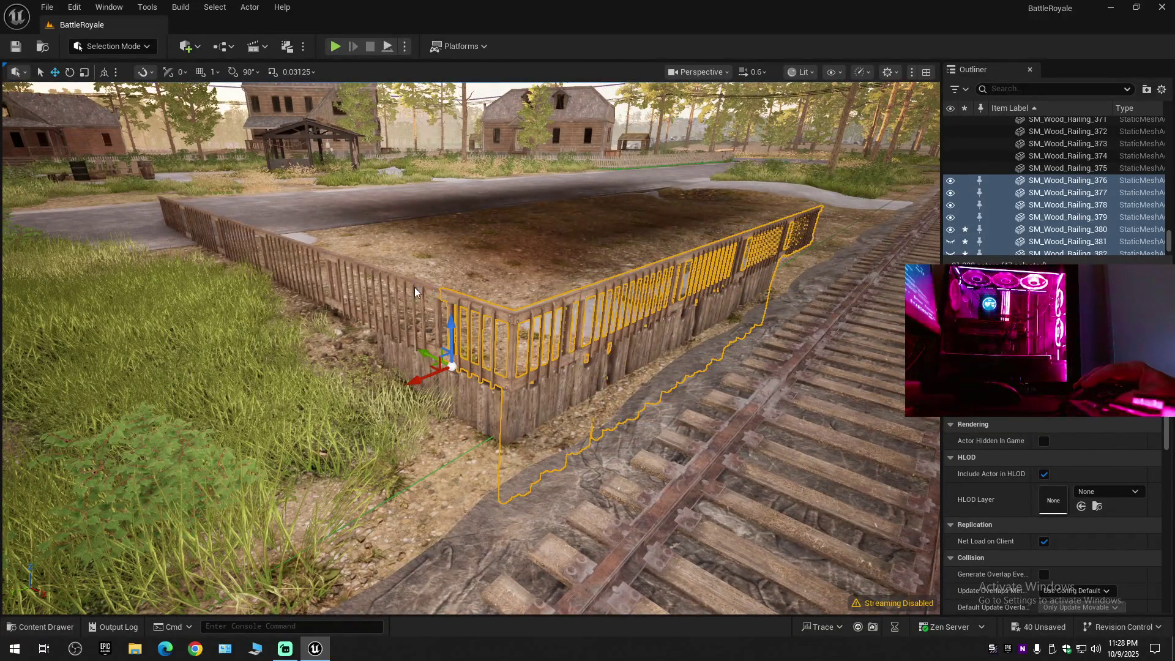
left_click(415, 292, "ctrl")
left_click(300, 251, "ctrl")
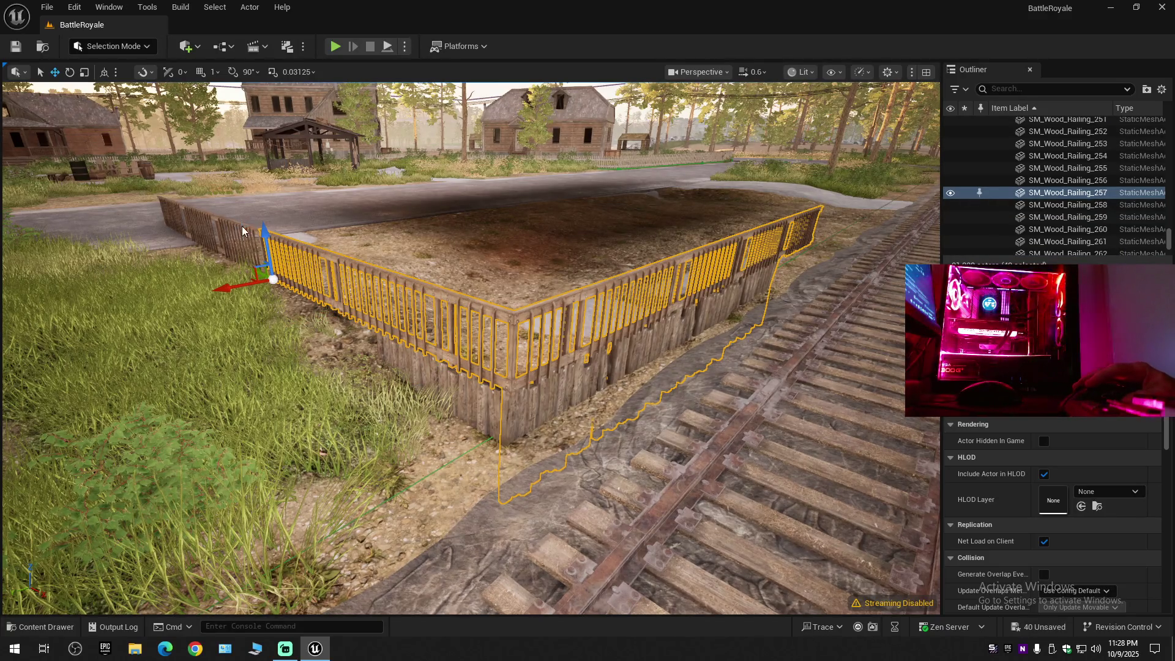
left_click(218, 218, "ctrl")
left_click(430, 371, "ctrl")
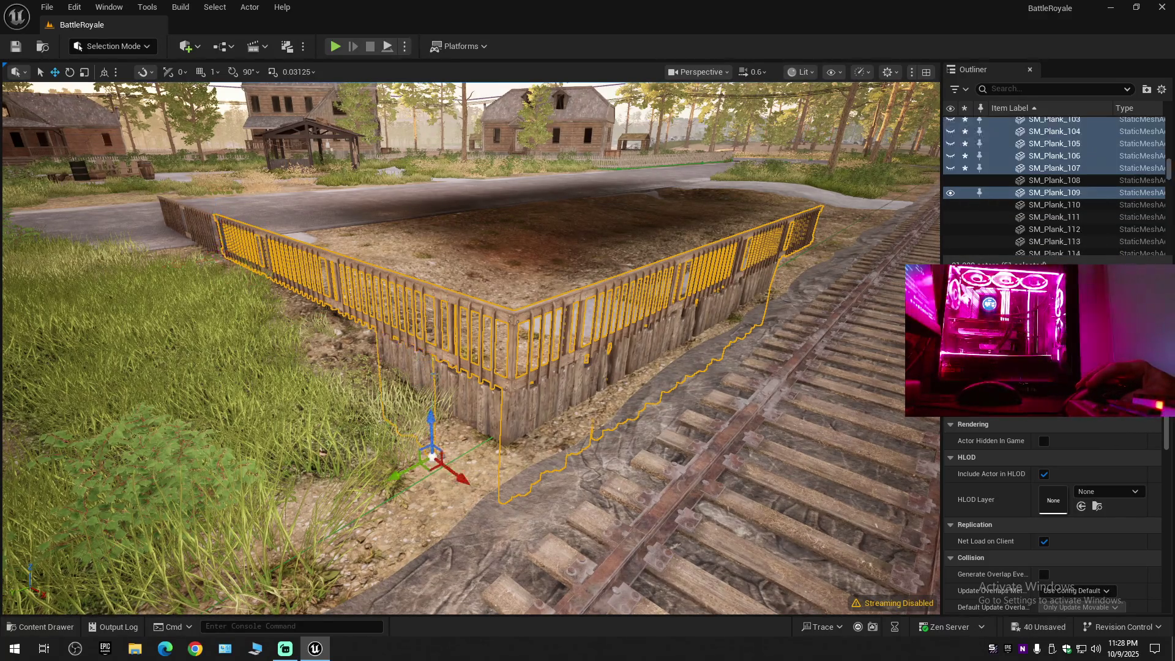
left_click(471, 397, "ctrl")
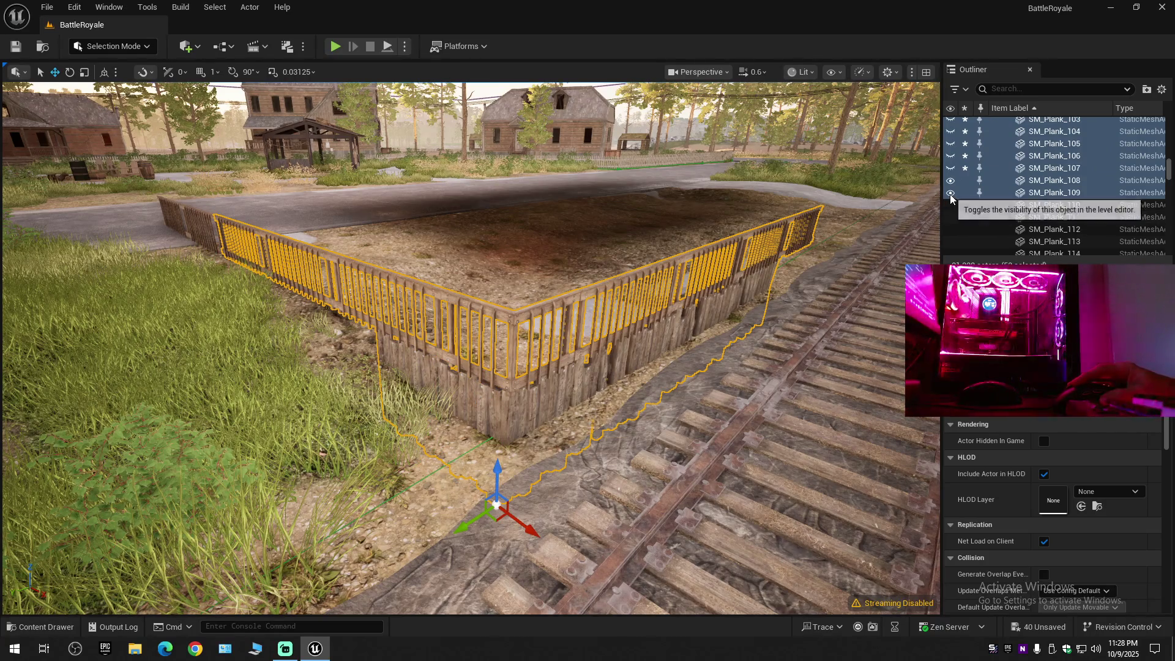
left_click(950, 192)
scroll(470, 346, "up", 3)
scroll(469, 347, "up", 10)
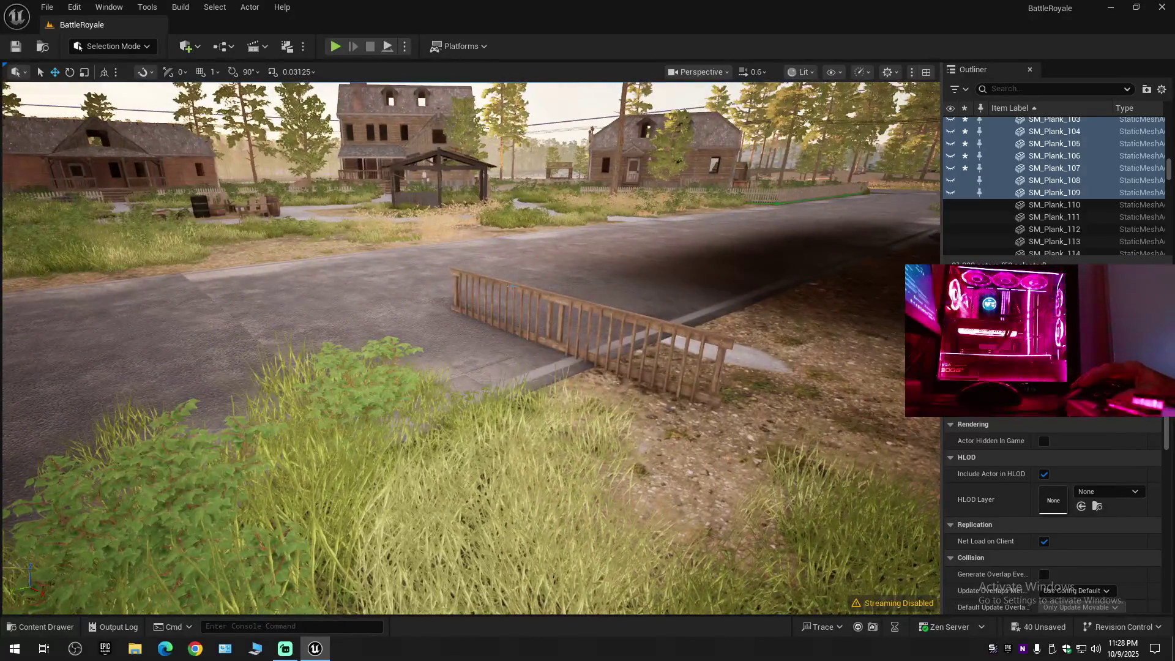
Undo the accidental change, then hide fence planks SM_Plank_102 through SM_Plank_109.
left_click(515, 286)
key("ctrl+z")
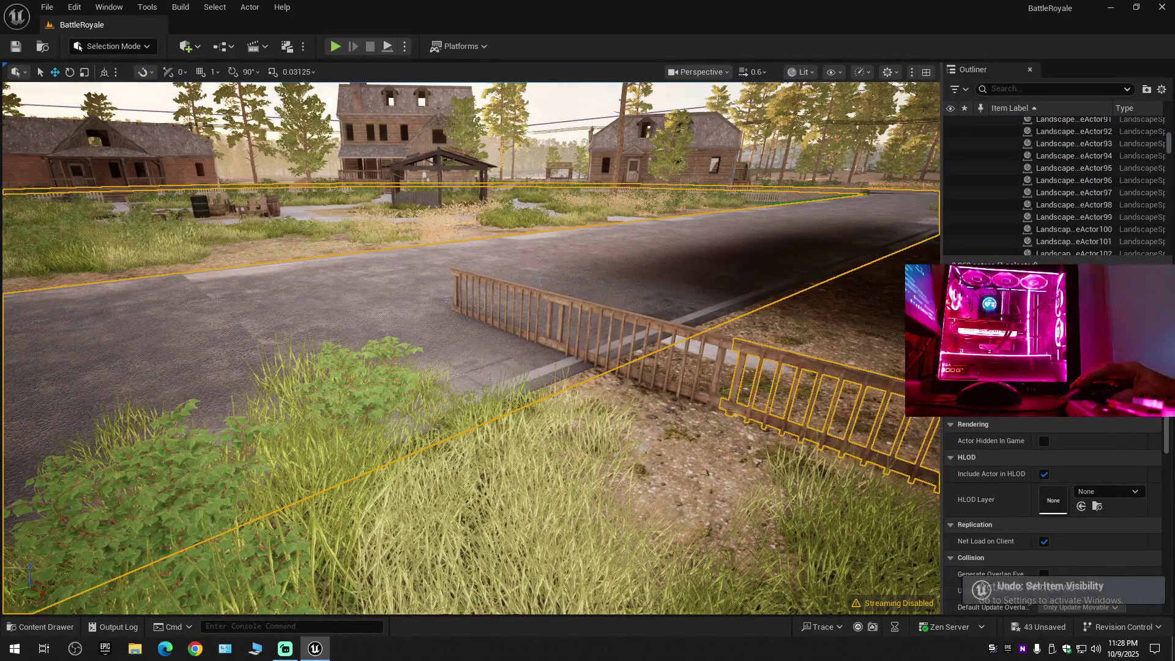
scroll(530, 288, "up", 5)
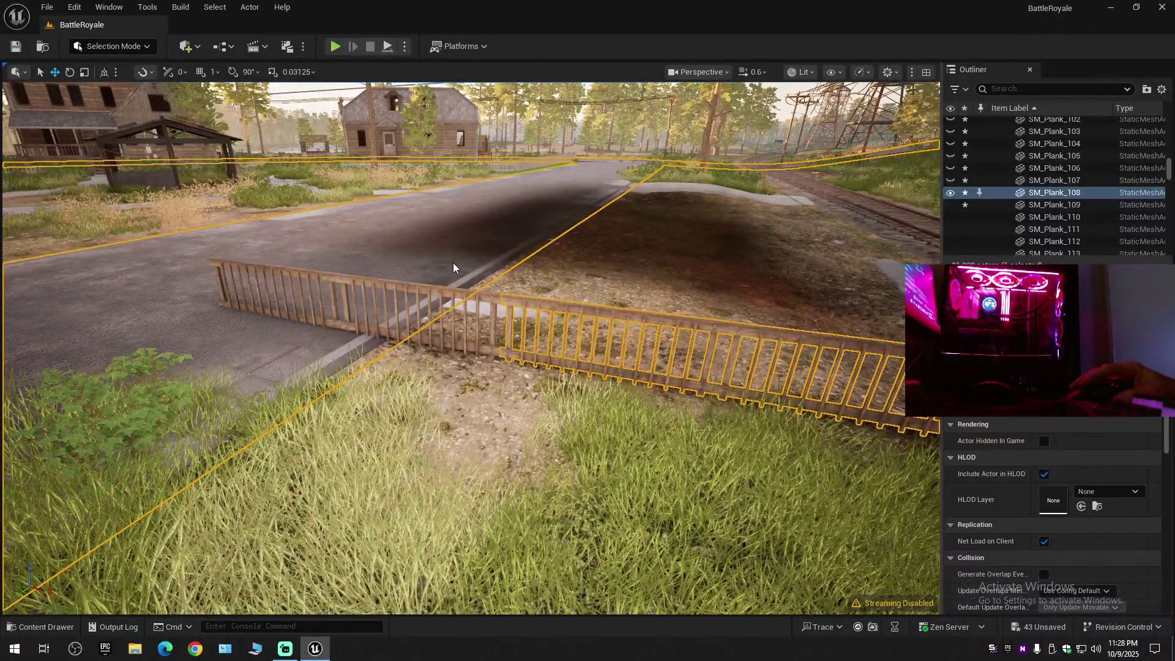
left_click(453, 268)
left_click_drag(453, 267, 526, 226)
left_click(950, 205)
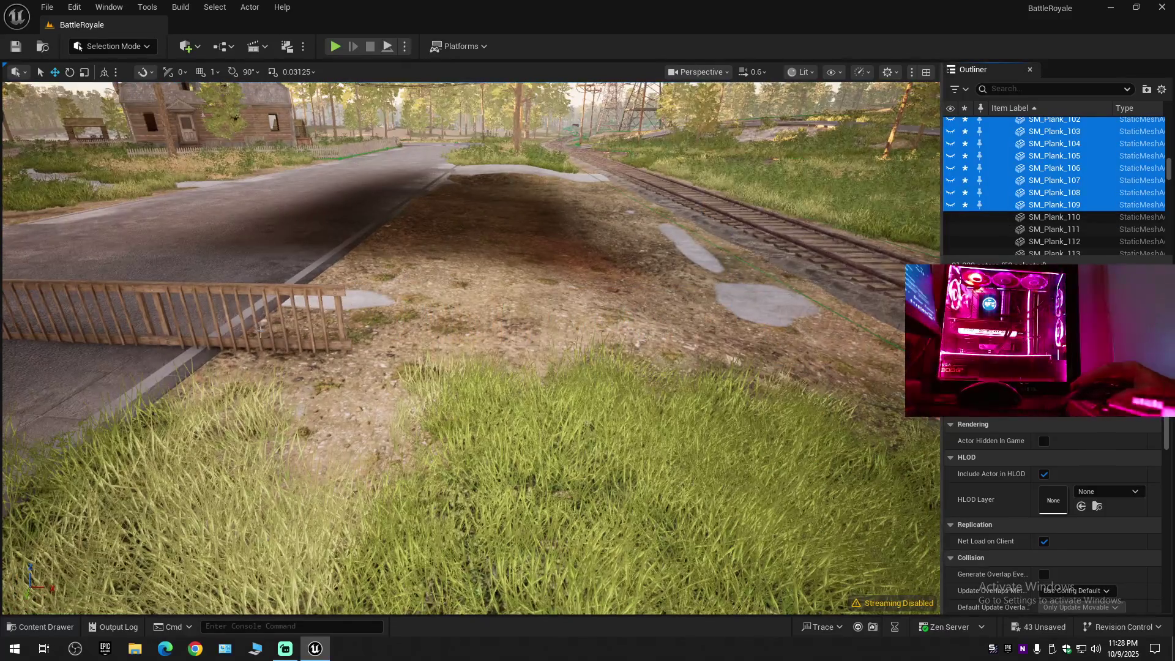
Hide both sections of the wooden railing beside the road.
left_click(217, 290)
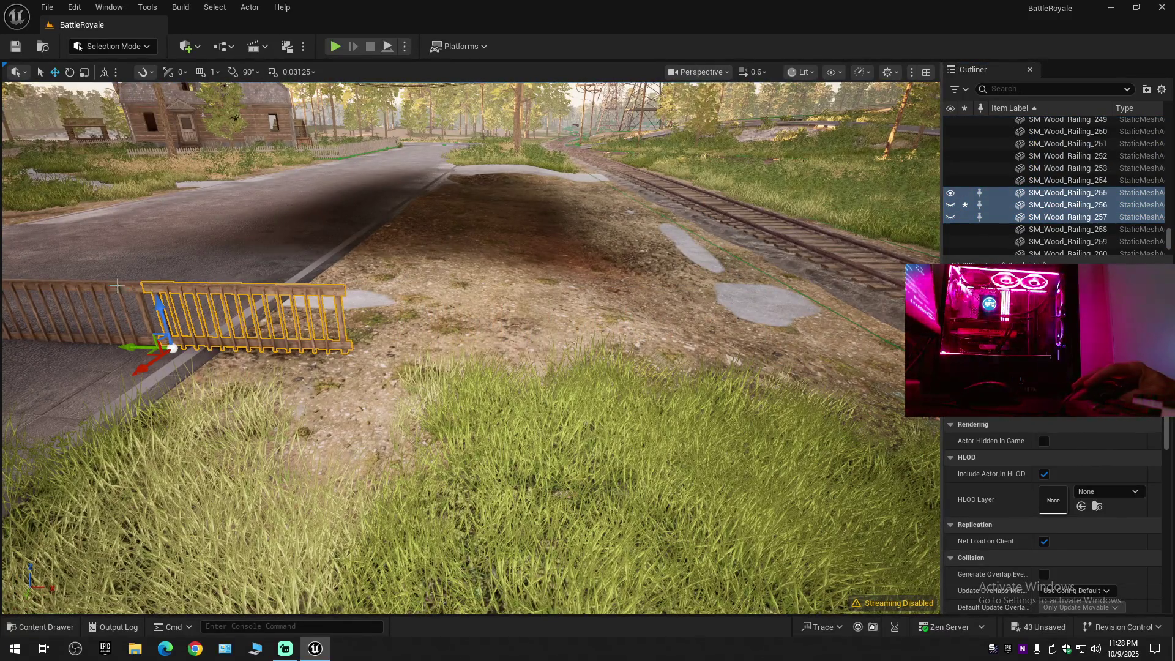
left_click(114, 286, "ctrl")
left_click(950, 193)
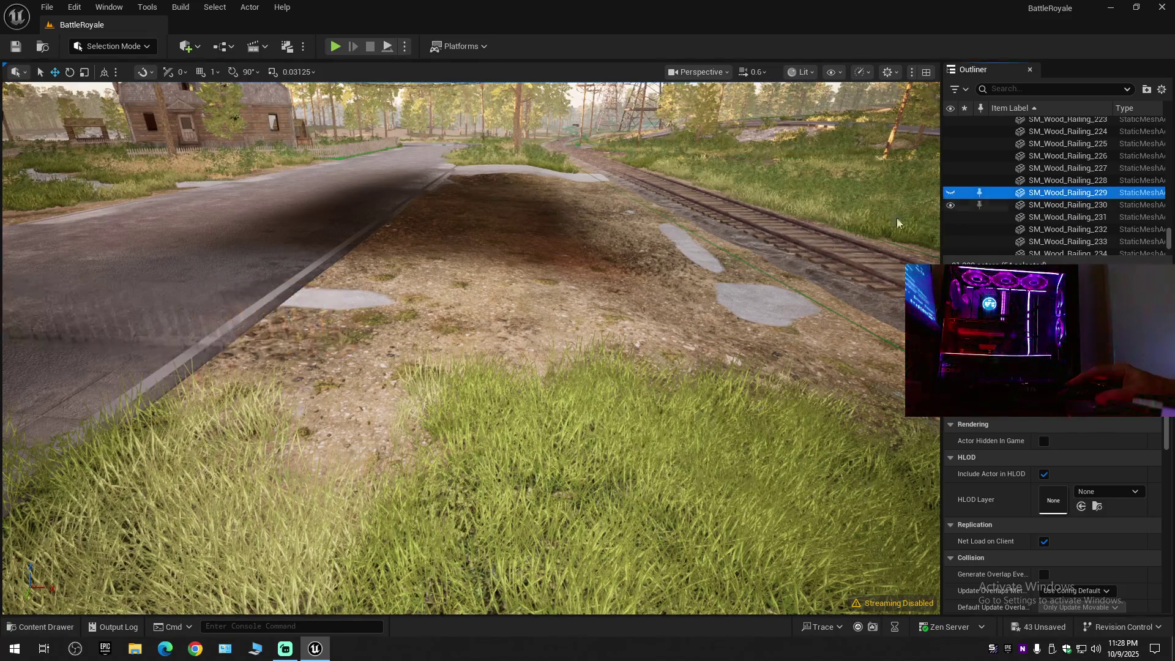
scroll(478, 375, "down", 1)
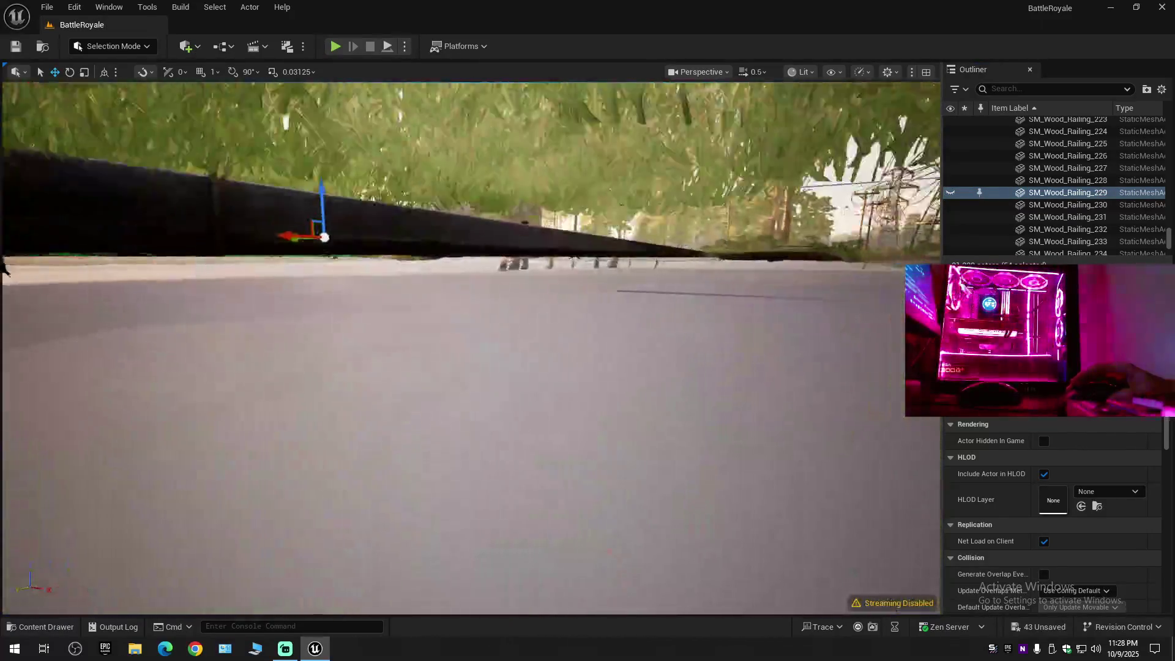
mouse_move(470, 347)
left_mouse_down()
mouse_move(452, 333)
mouse_move(452, 361)
mouse_move(441, 341)
mouse_move(463, 355)
mouse_move(451, 339)
left_mouse_up()
Make the barn visible again in the Outliner.
scroll(442, 341, "up", 3)
scroll(453, 348, "up", 1)
left_click(950, 192)
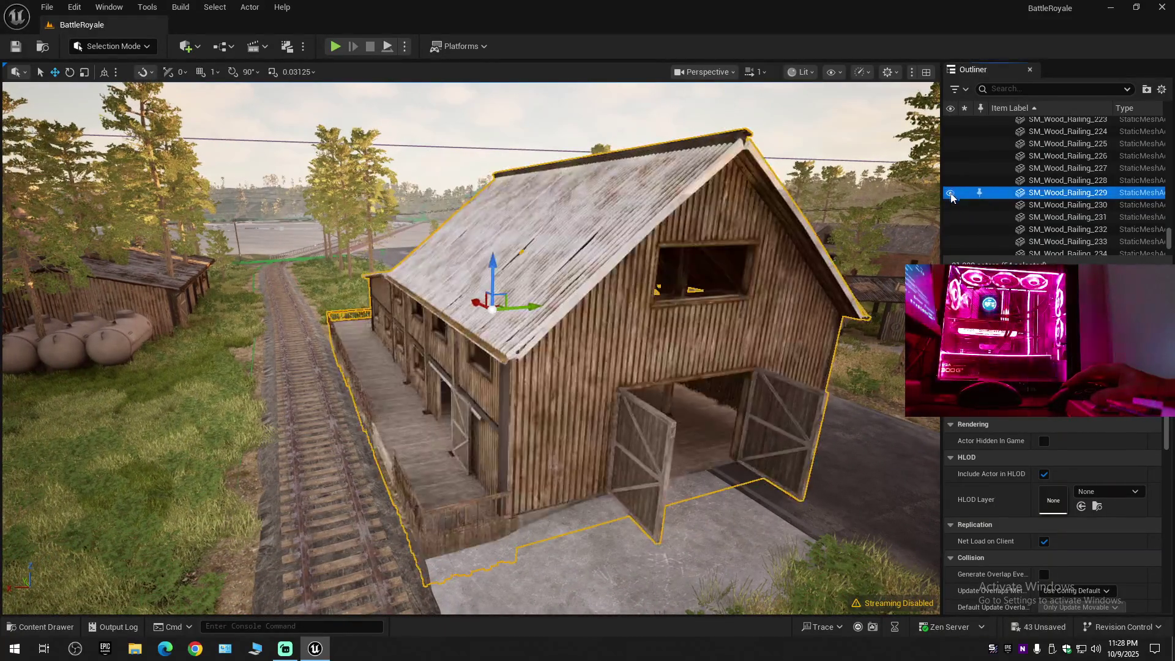
Frame the barn and move it to the left of the railway tracks.
key("f")
scroll(655, 299, "down", 3)
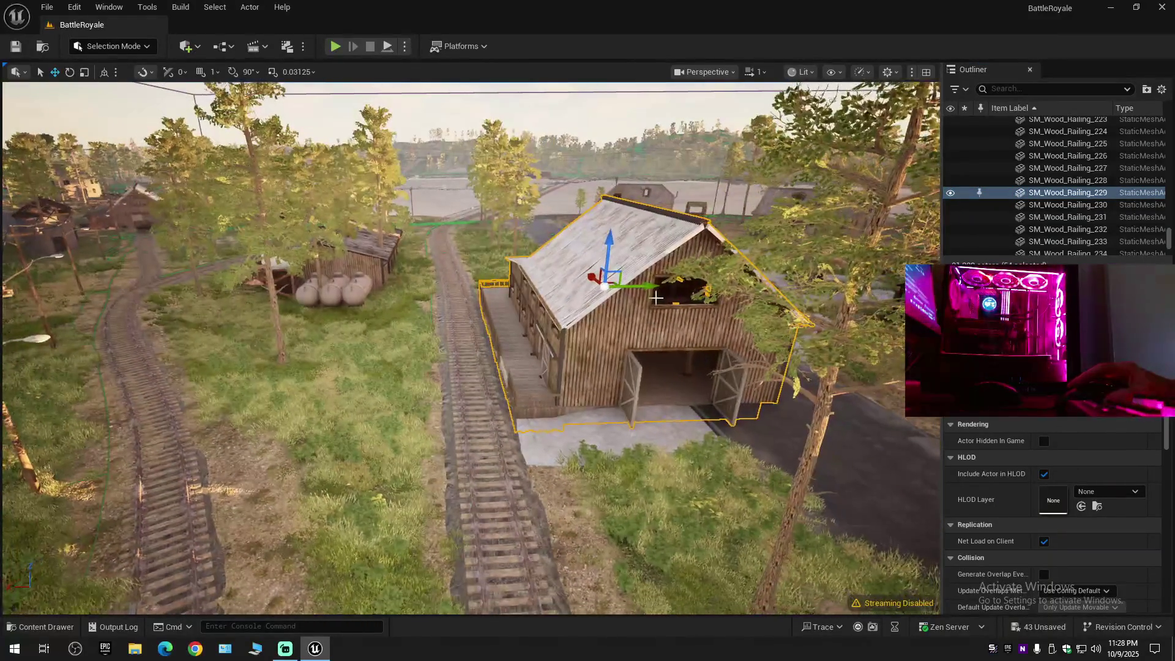
mouse_move(649, 286)
left_mouse_down()
mouse_move(483, 303)
mouse_move(534, 339)
left_mouse_up()
Rotate the barn 90 degrees with rotation snapping enabled.
key("e")
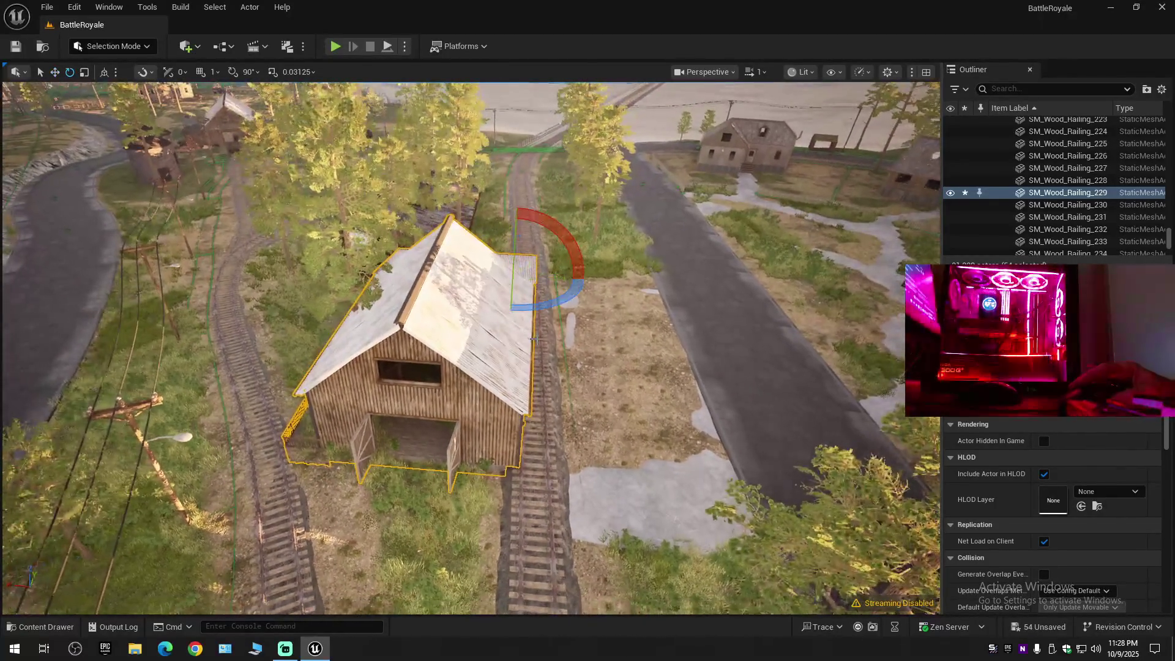
left_click(234, 72)
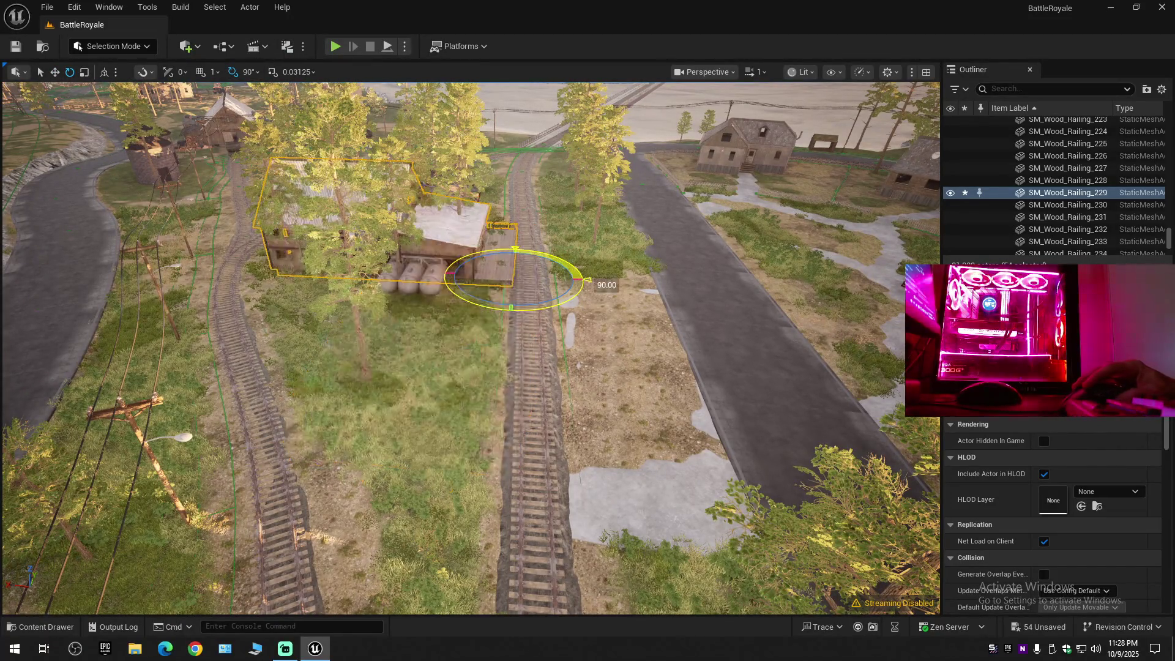
mouse_move(614, 291)
left_mouse_down()
mouse_move(680, 298)
mouse_move(614, 292)
left_mouse_up()
key("w")
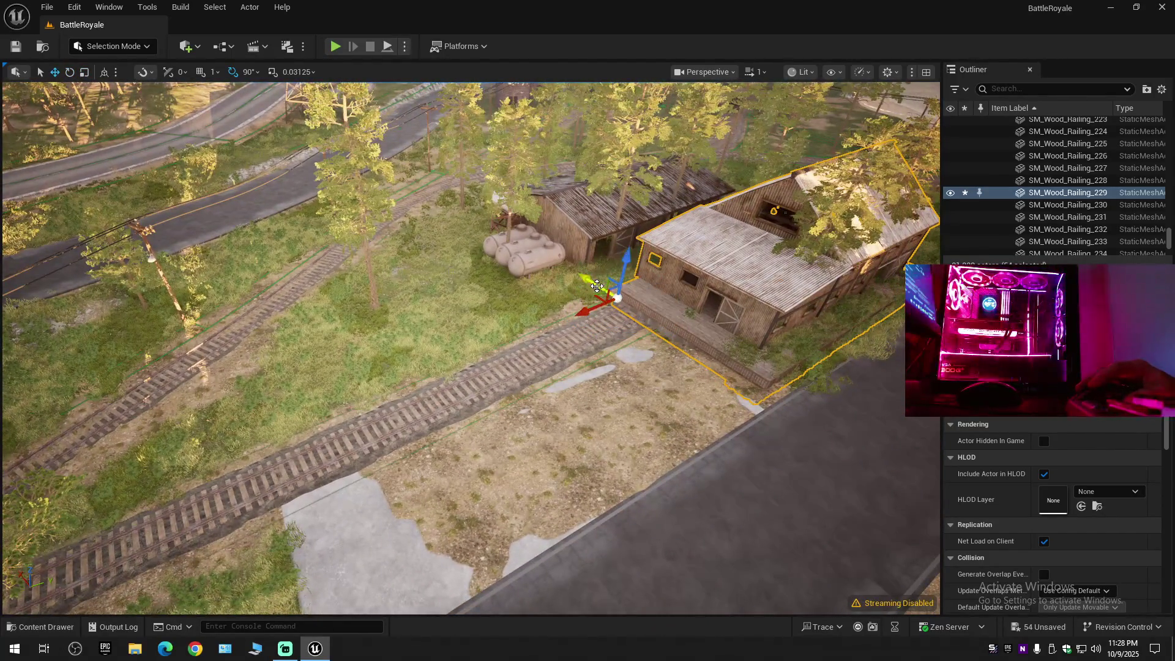
left_click_drag(444, 229, 470, 234)
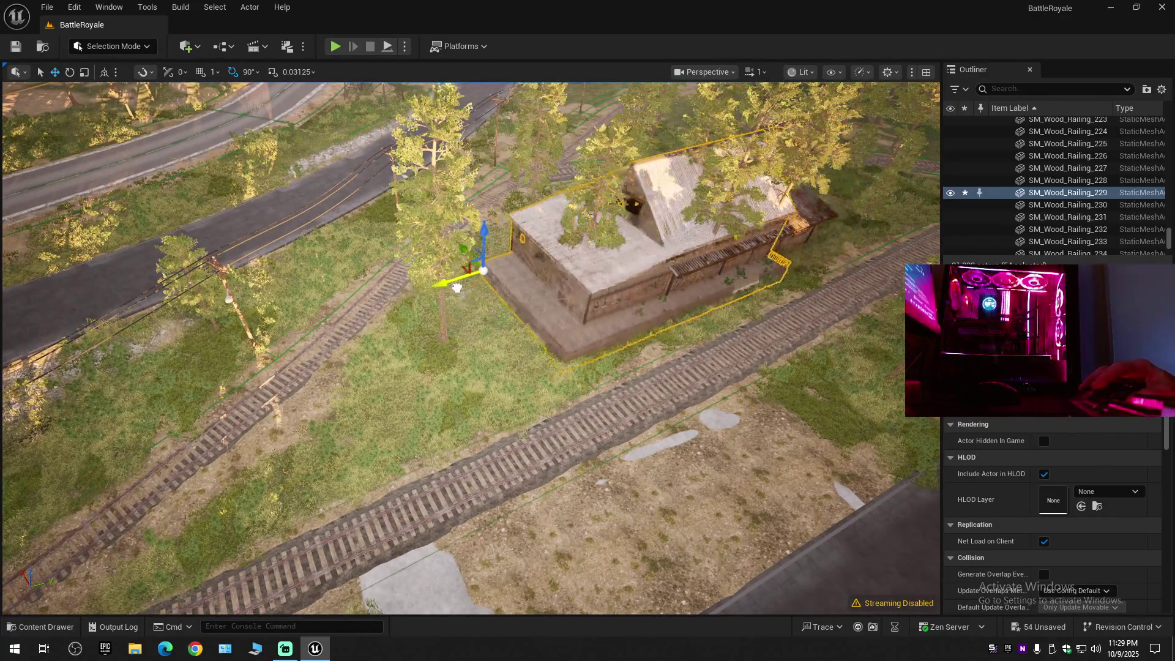
mouse_move(431, 297)
left_mouse_down()
mouse_move(477, 283)
mouse_move(482, 253)
mouse_move(399, 253)
left_mouse_up()
key("f")
mouse_move(466, 330)
left_mouse_down()
mouse_move(502, 331)
mouse_move(465, 318)
mouse_move(465, 294)
mouse_move(427, 293)
mouse_move(427, 280)
mouse_move(427, 305)
left_mouse_up()
From an overhead view, nudge the barn sideways so it lines up alongside the track.
scroll(465, 331, "up", 1)
key("f")
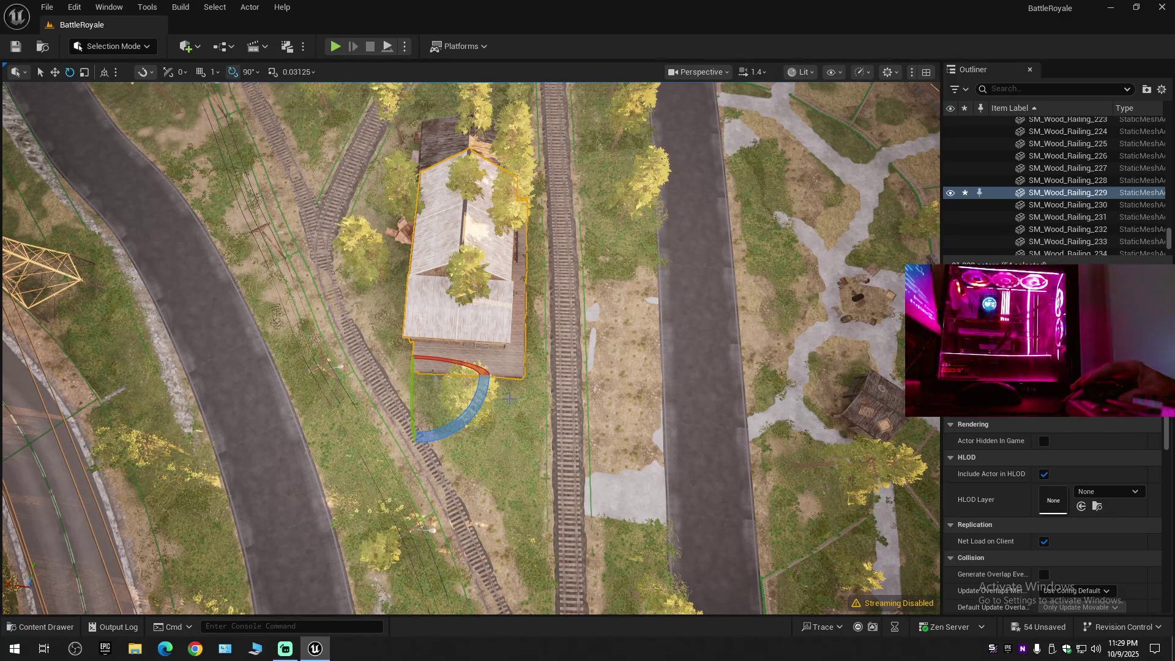
left_click_drag(427, 304, 427, 293)
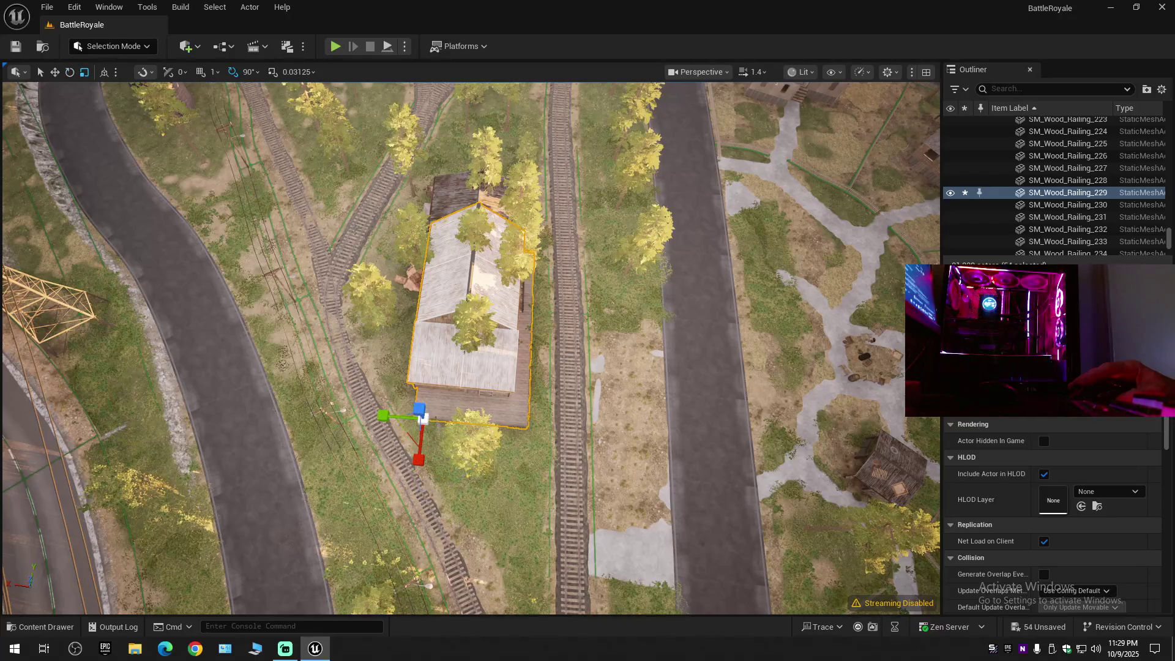
key("w")
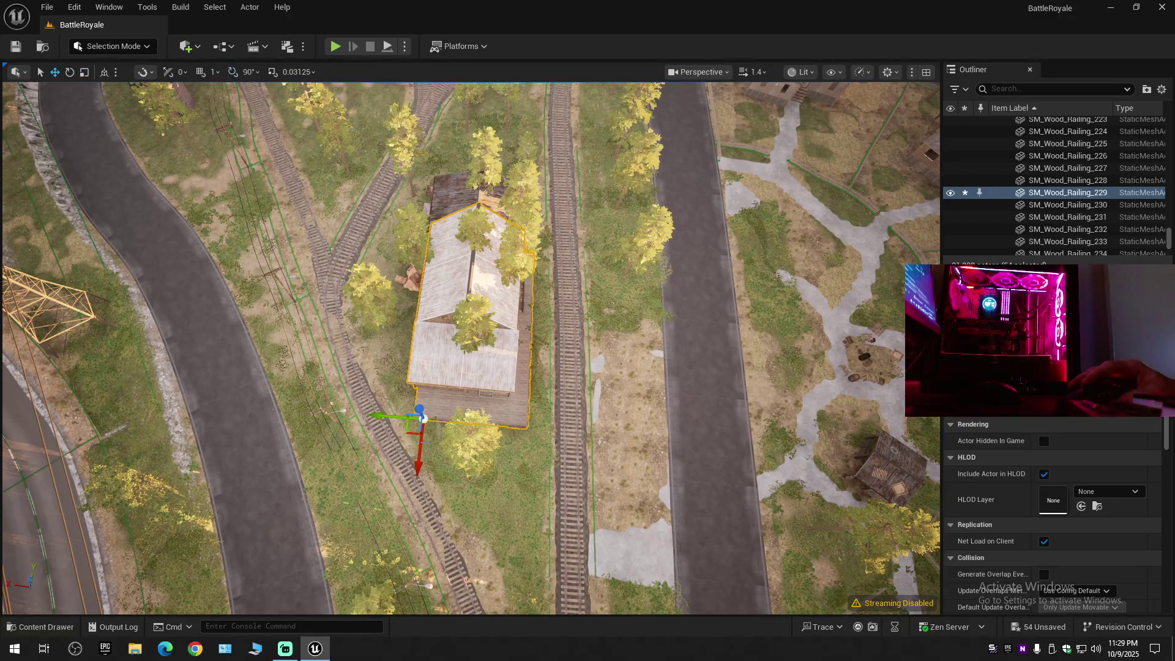
left_click_drag(382, 419, 379, 418)
left_click_drag(503, 406, 504, 406)
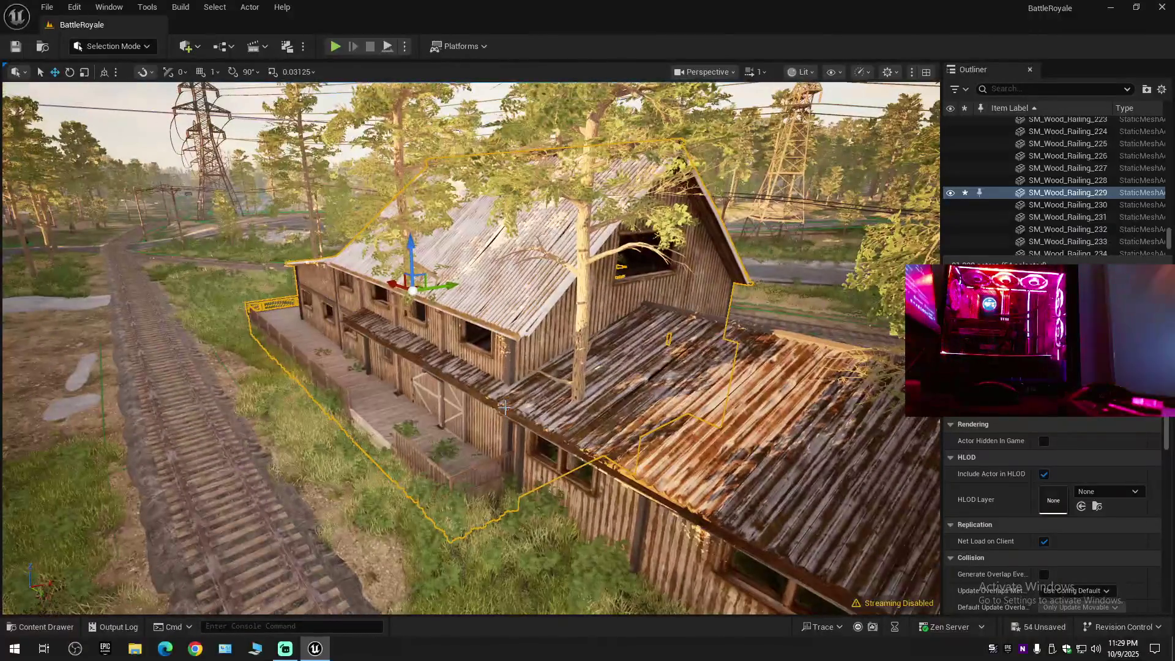
left_click_drag(454, 451, 454, 451)
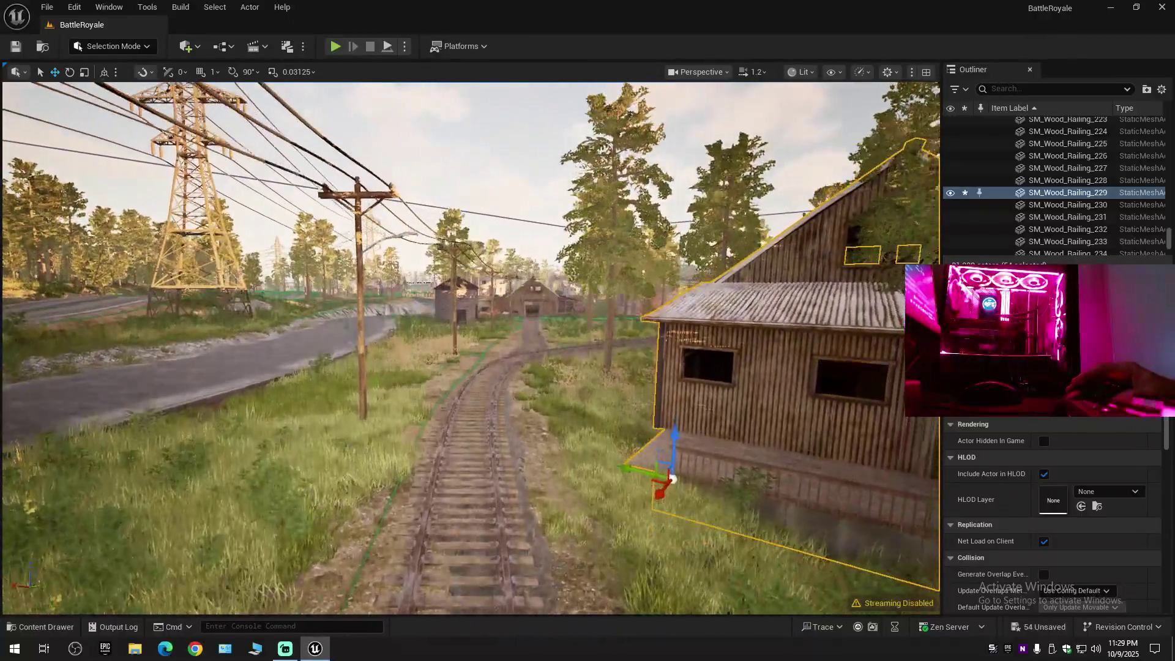
left_click_drag(454, 451, 455, 451)
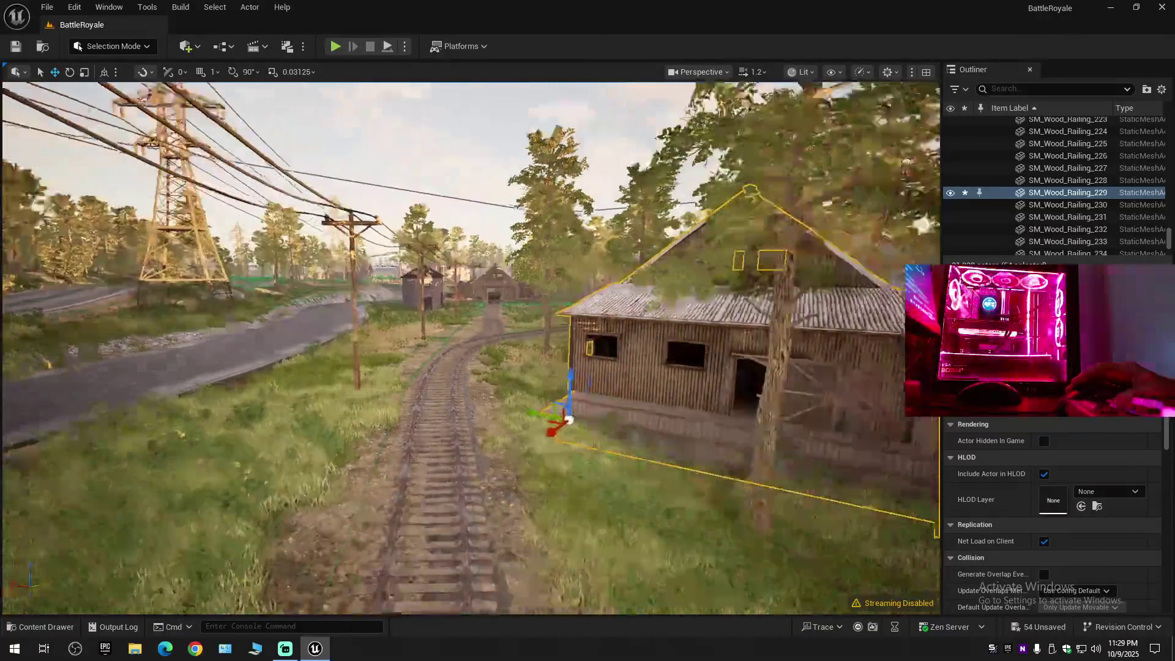
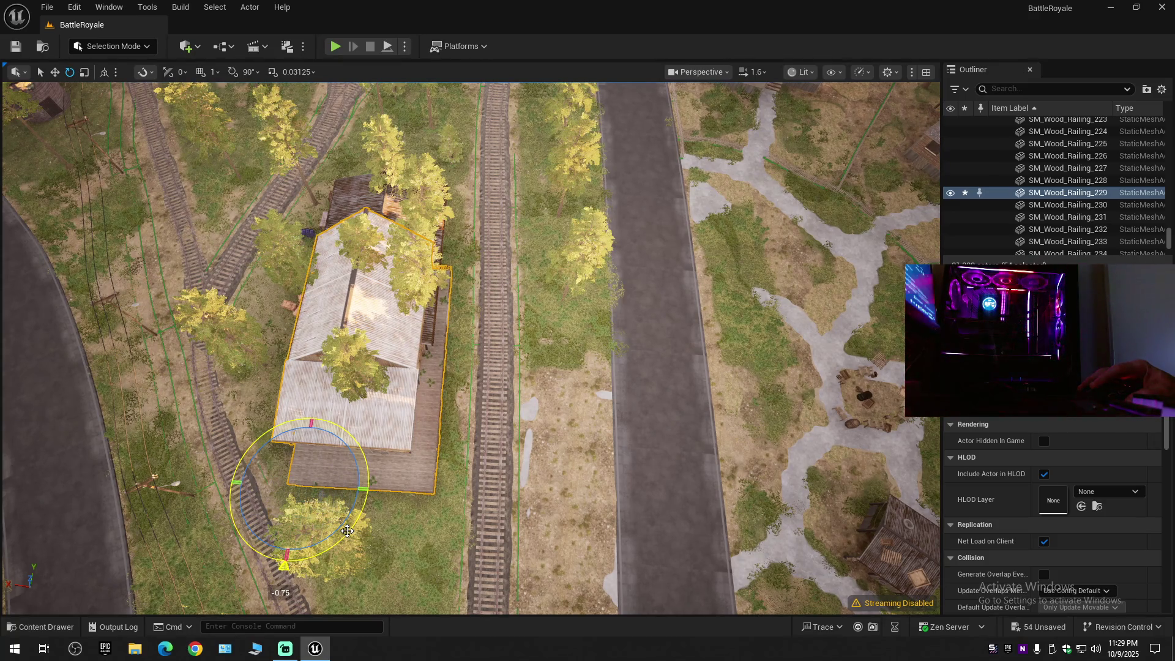
Fly to the trackside warehouse, hide SM_Wood_Railing_229 and select SM_Warehouse_2 by its roof.
scroll(471, 348, "down", 2)
scroll(471, 349, "up", 2)
scroll(471, 349, "down", 2)
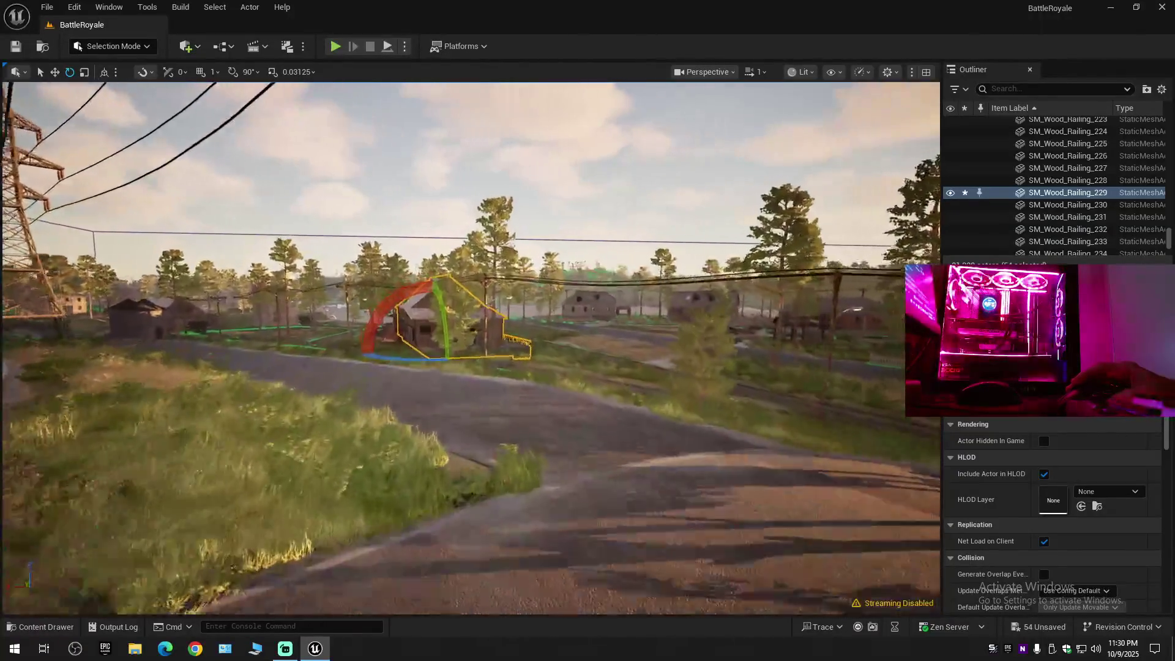
key("w")
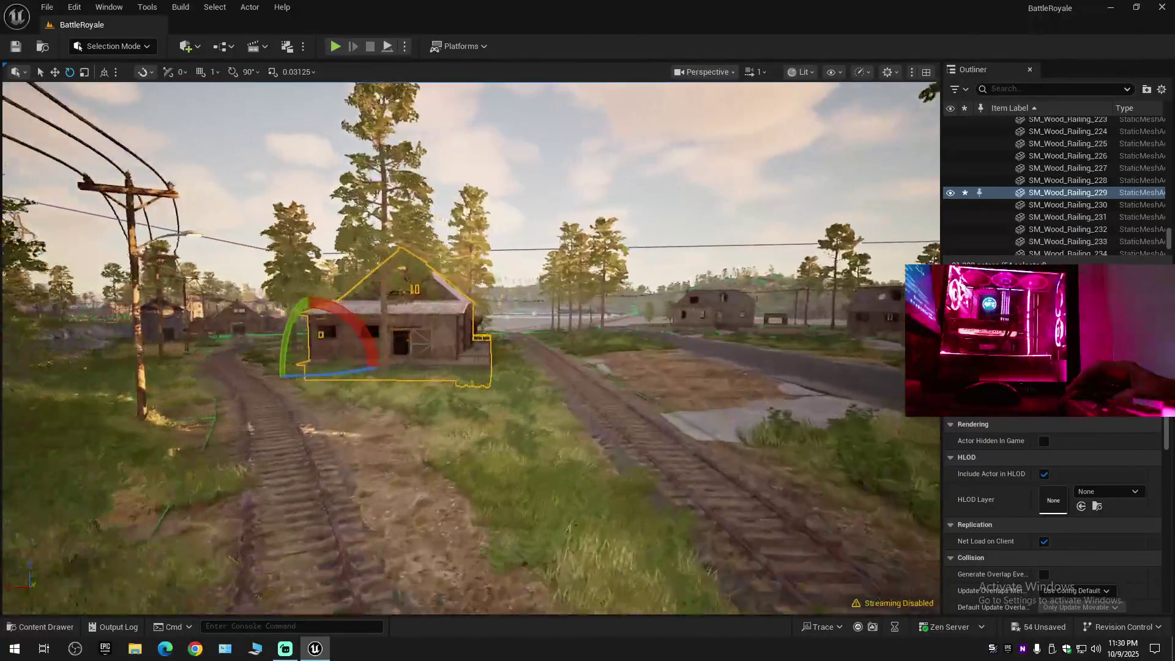
key("w")
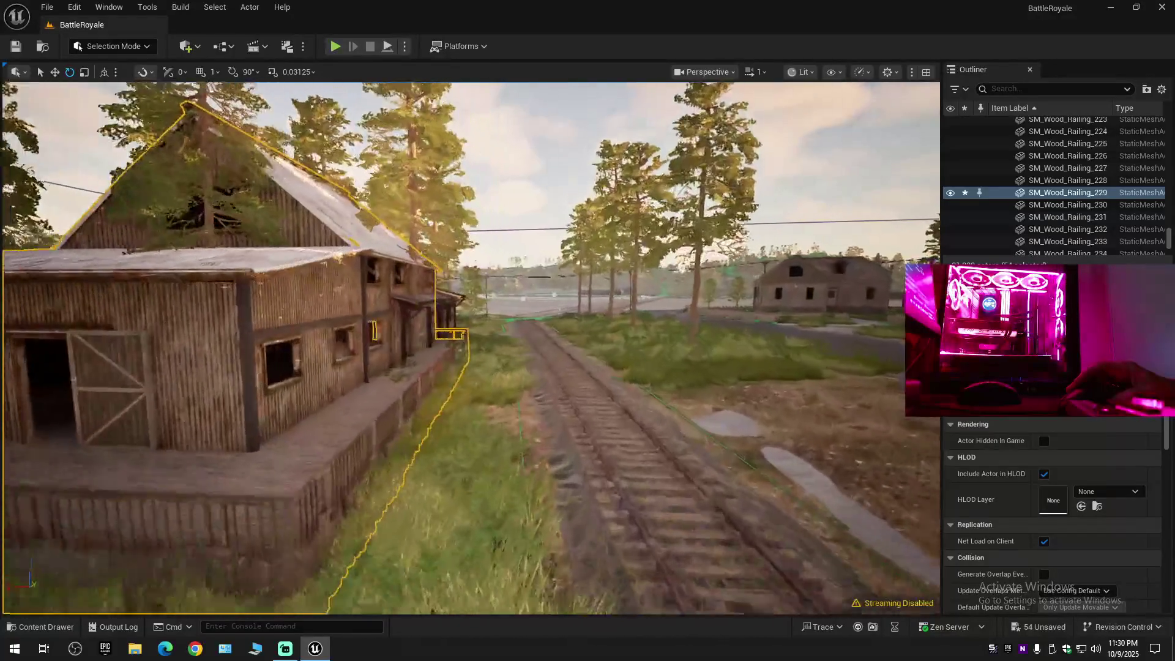
scroll(471, 349, "up", 1)
key("e")
key("w")
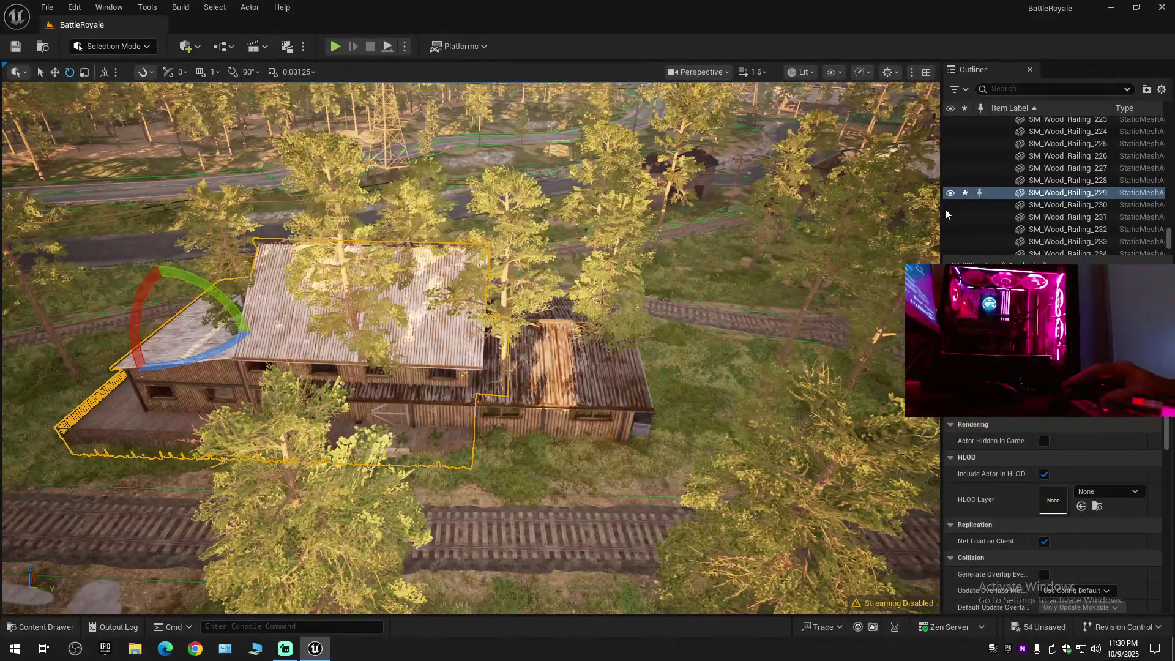
left_click(951, 194)
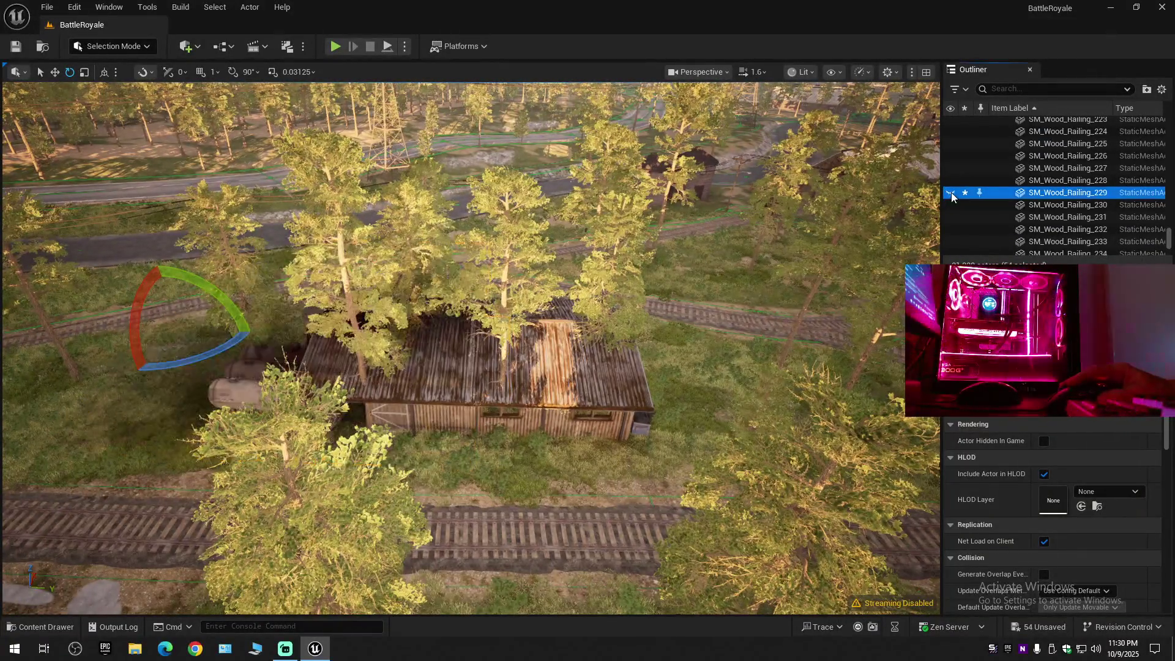
left_click(551, 372)
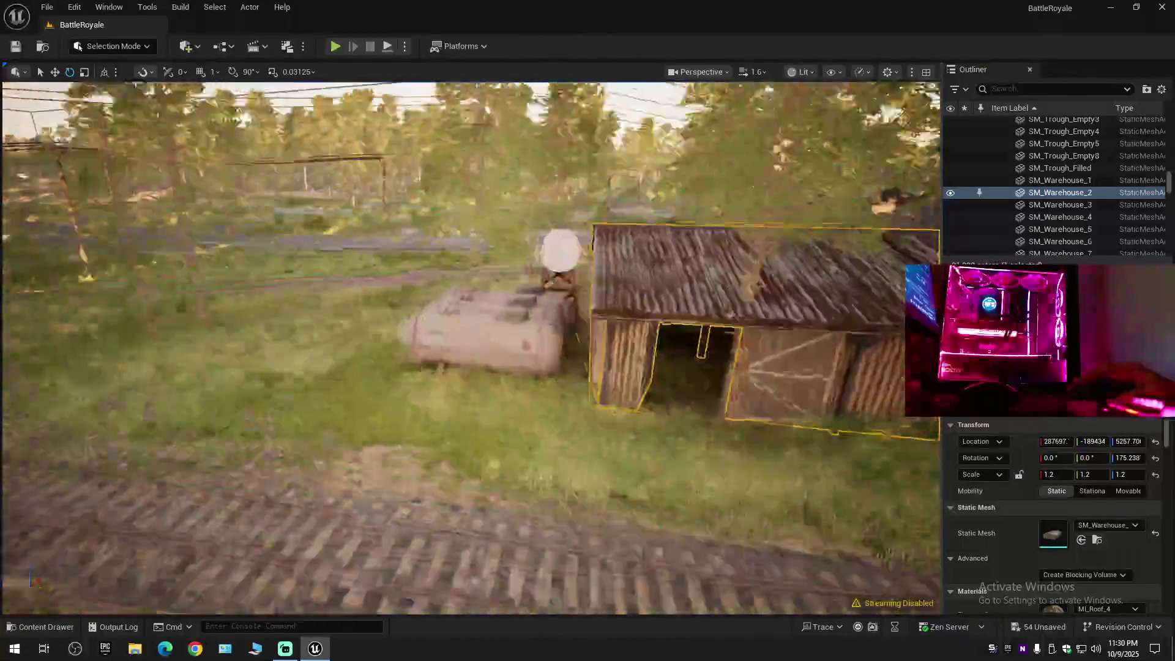
Add the three gas tanks and the water tower to the warehouse selection.
key("e")
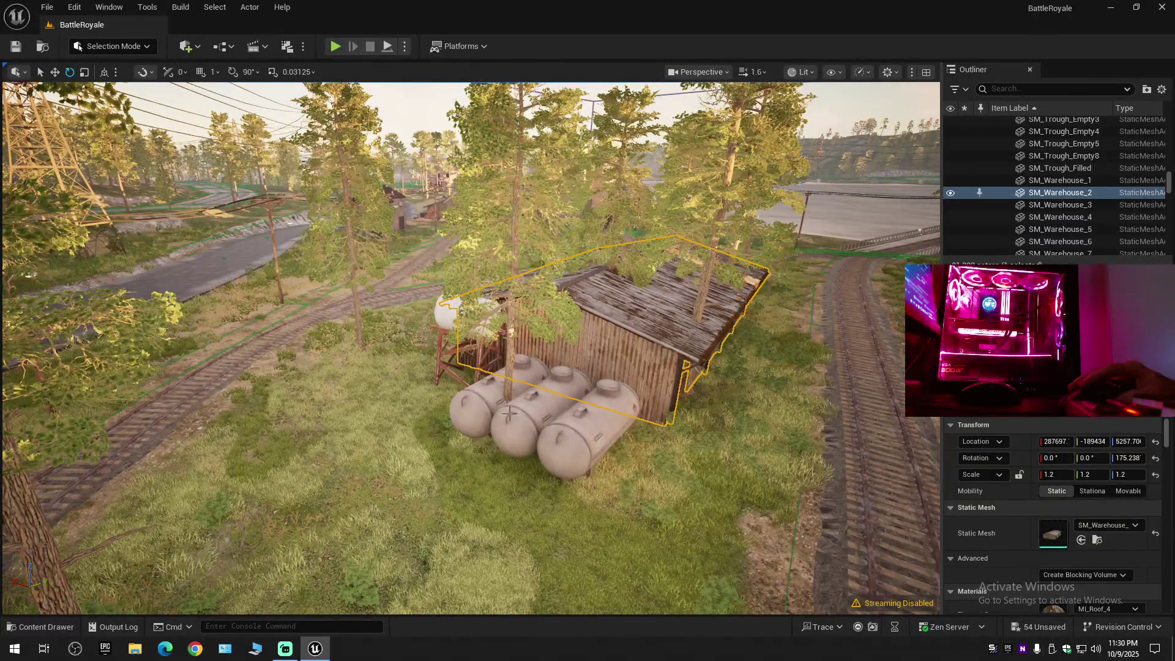
left_click(504, 416)
left_click(539, 422, "ctrl")
left_click(585, 413, "ctrl")
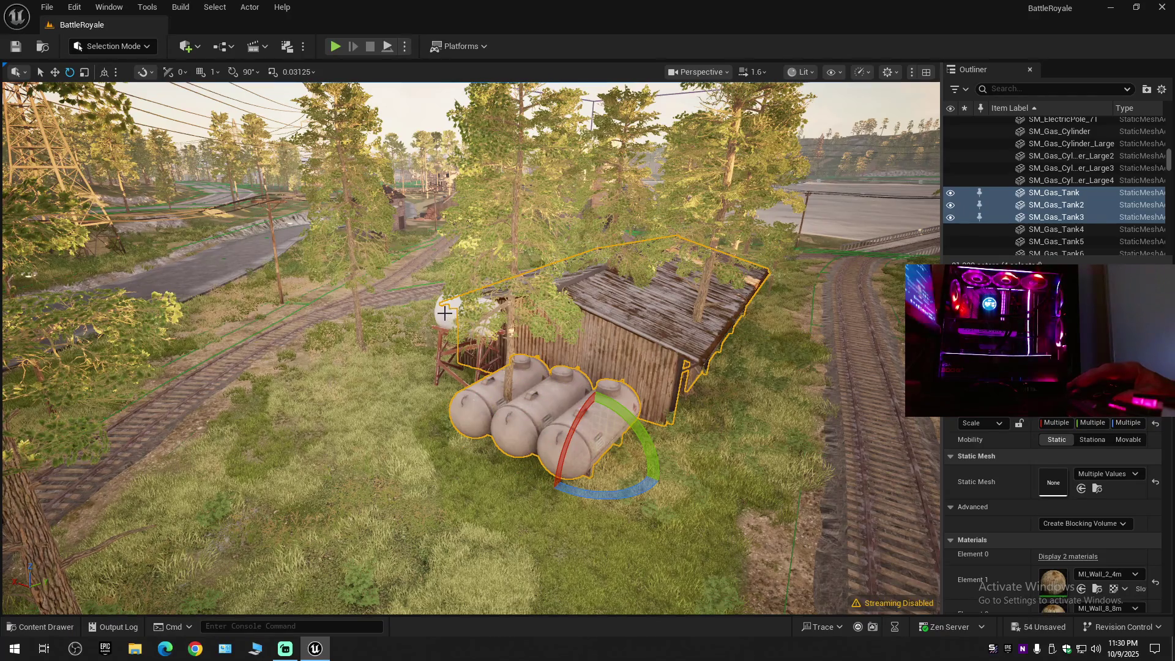
left_click(473, 374, "ctrl")
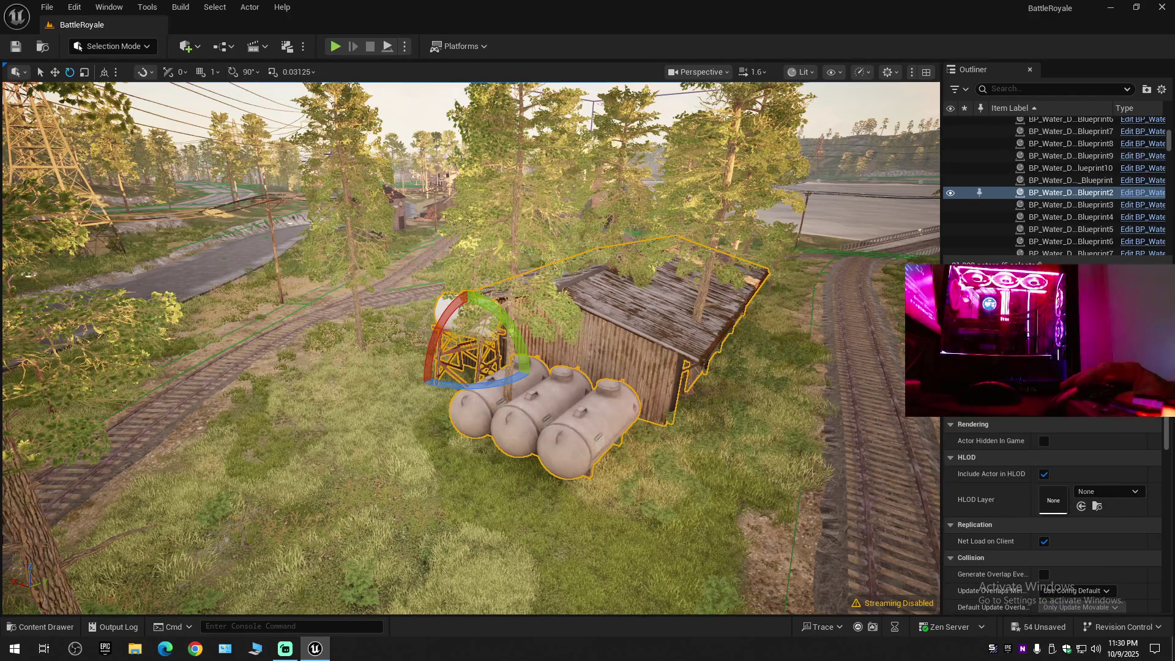
Add the hay bales, crates, wooden boxes and garbage dumpster, reaching 11 selected actors.
key("r")
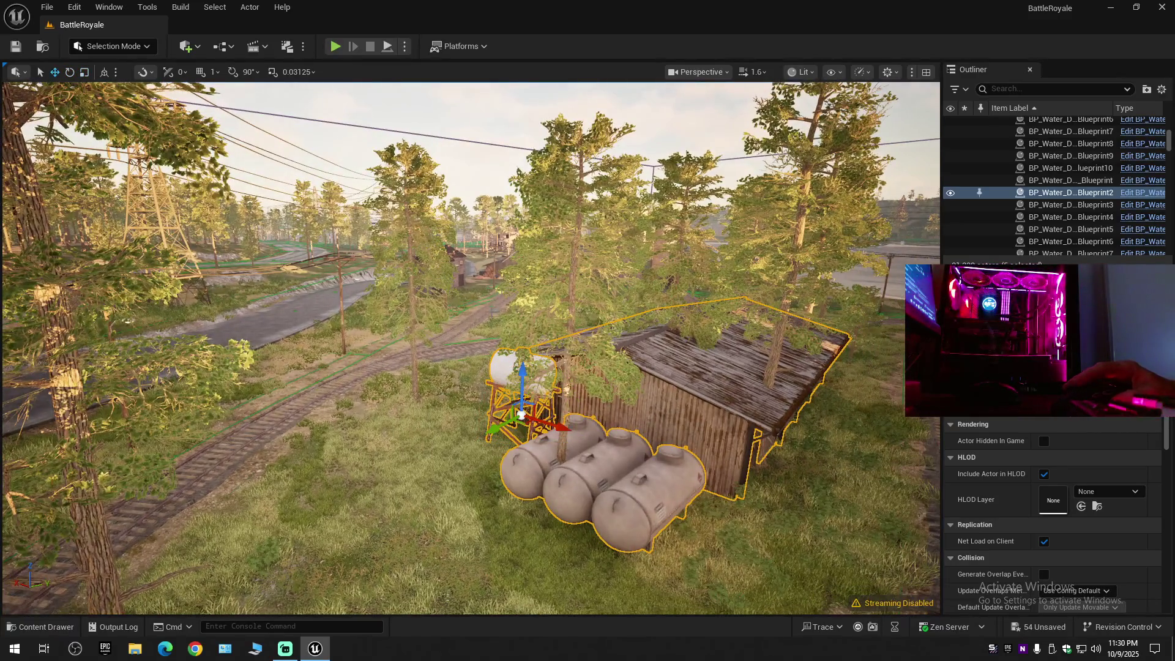
key("w")
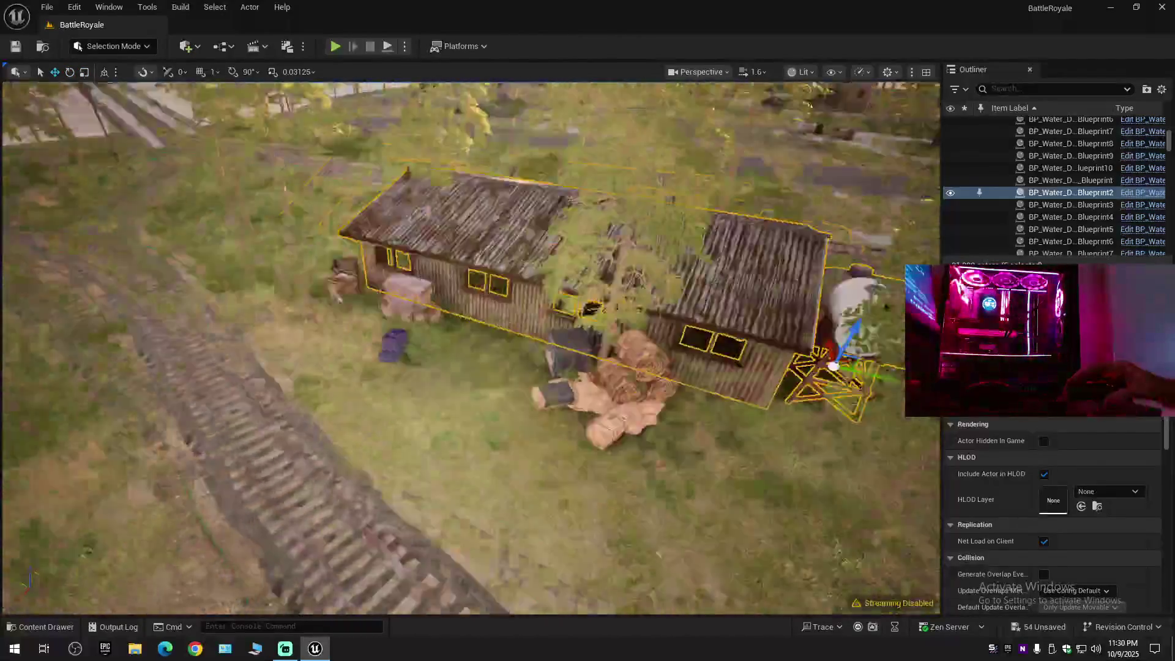
left_click(432, 336, "ctrl")
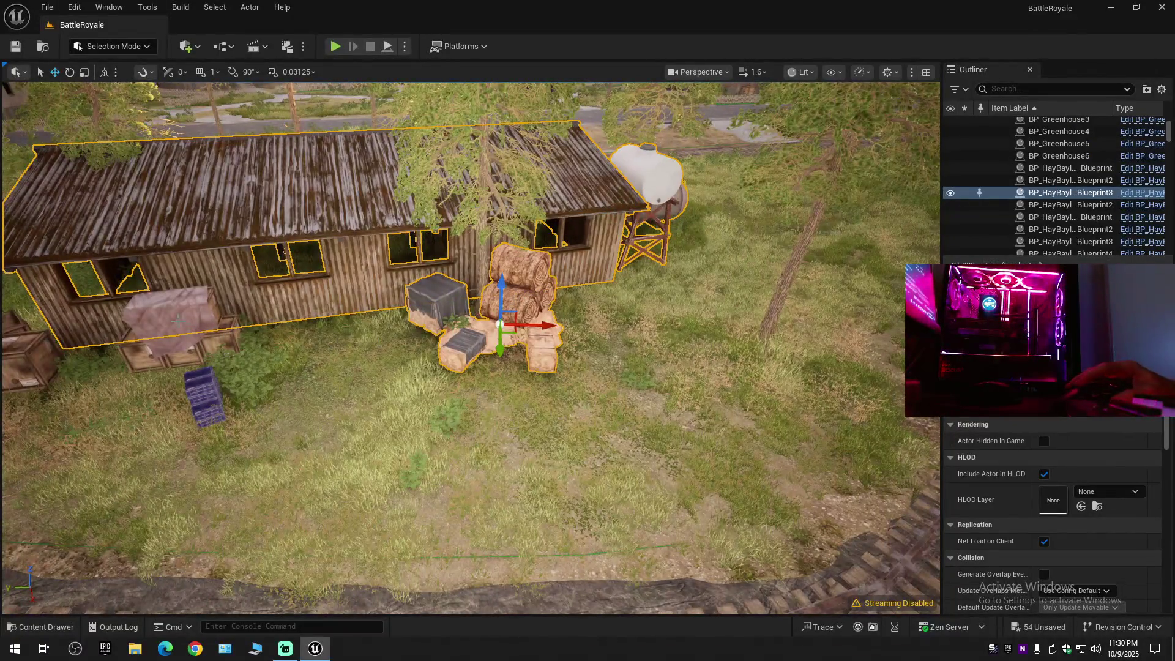
left_click(186, 358, "ctrl")
left_click(200, 393, "ctrl")
left_click(32, 357, "ctrl")
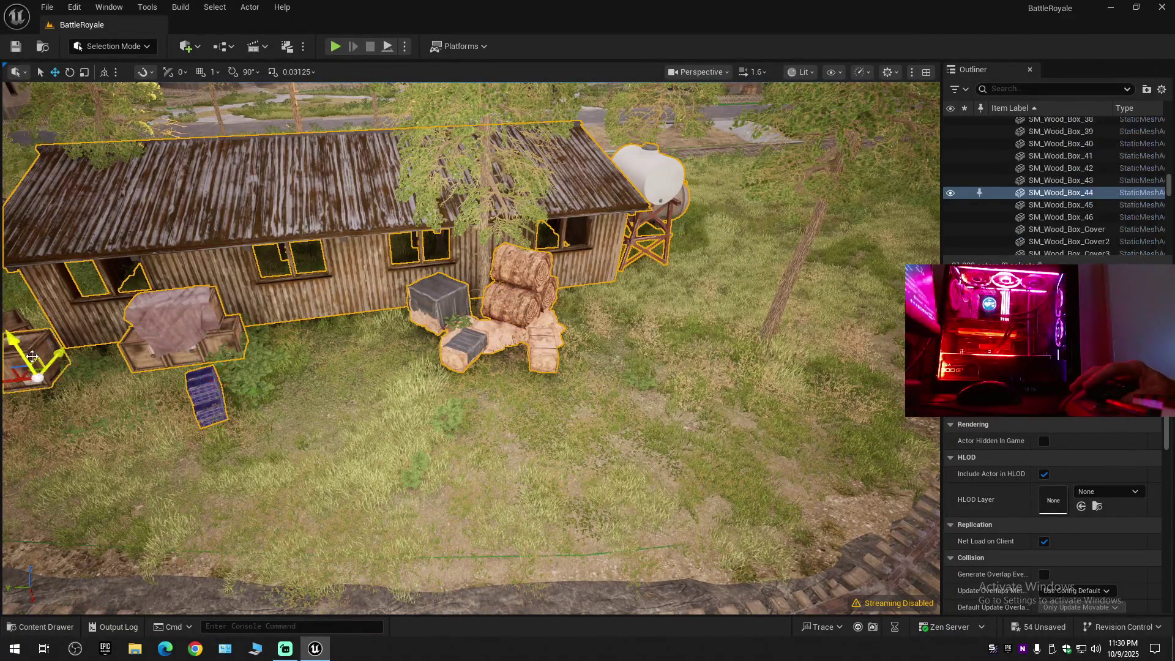
left_click(14, 331, "ctrl")
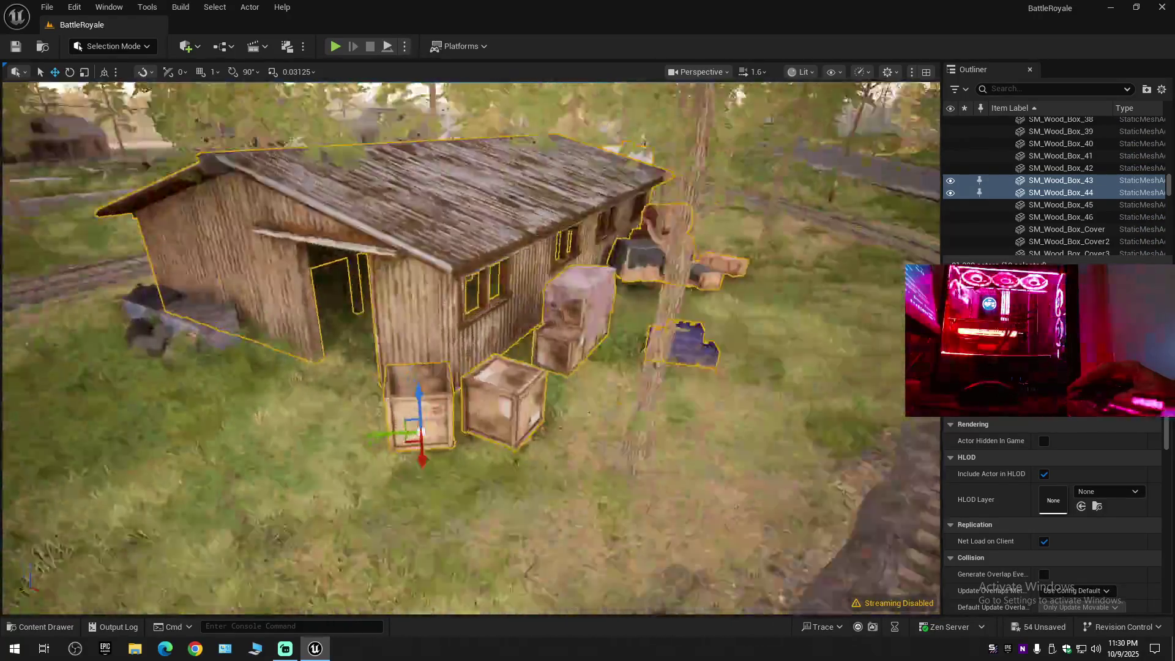
mouse_move(470, 349)
left_mouse_down()
mouse_move(367, 336)
mouse_move(368, 496)
left_mouse_up()
left_click(452, 385, "ctrl")
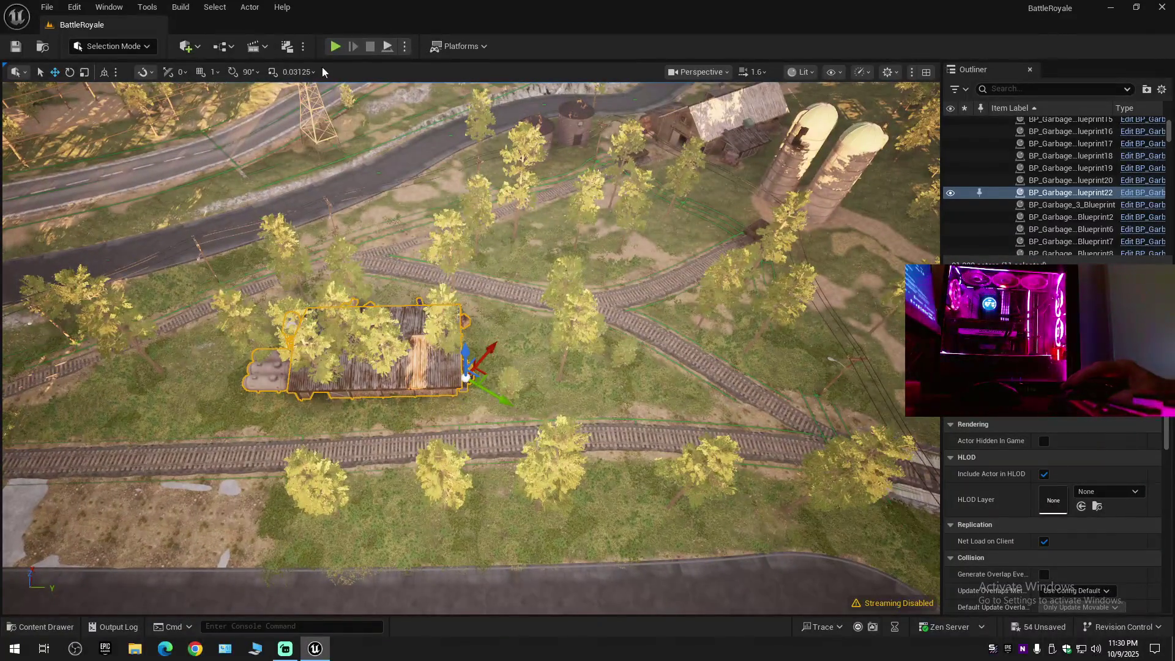
Reselect the warehouse and drag the whole group along Y to sit beside the railway tracks.
left_click(427, 369, "ctrl")
left_click(427, 369, "ctrl")
mouse_move(419, 397)
left_mouse_down()
mouse_move(764, 404)
mouse_move(618, 408)
mouse_move(872, 256)
left_mouse_up()
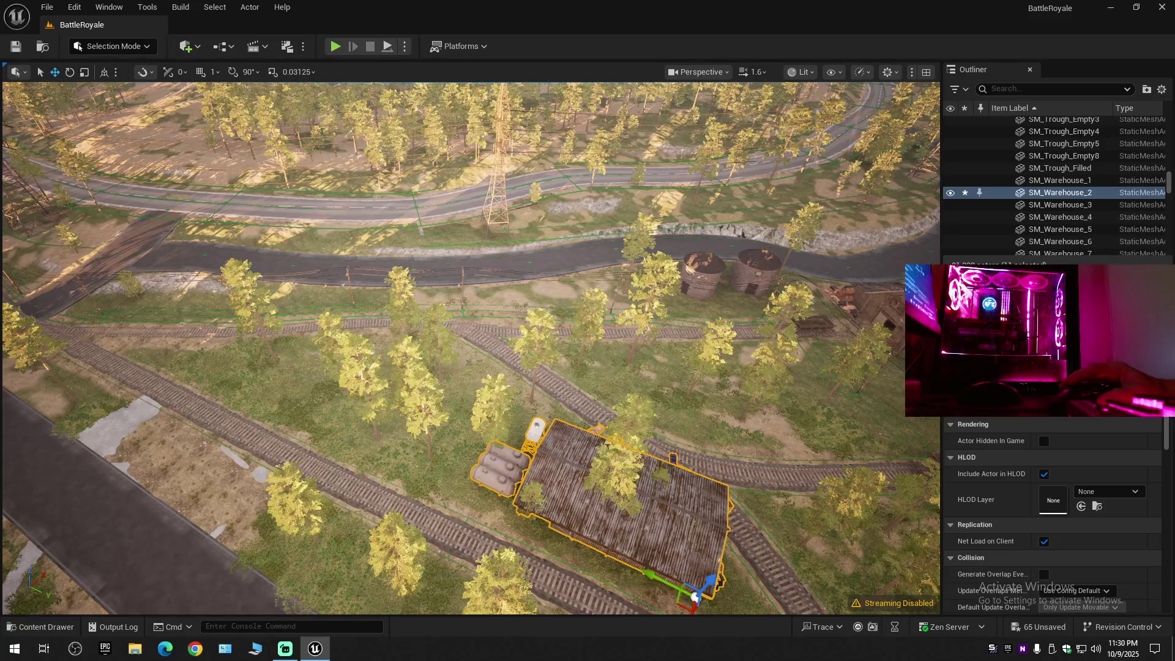
mouse_move(762, 353)
left_mouse_down()
mouse_move(520, 364)
mouse_move(453, 352)
mouse_move(414, 480)
mouse_move(341, 460)
mouse_move(352, 373)
mouse_move(410, 370)
left_mouse_up()
scroll(343, 392, "down", 1)
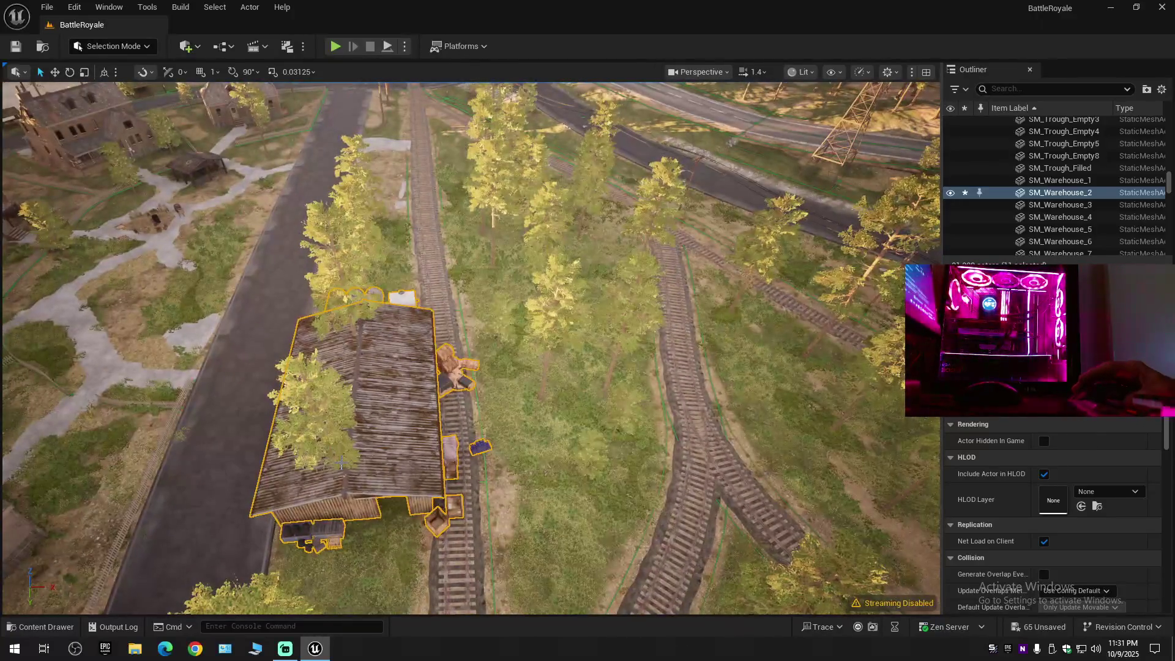
Undo the previous group move and fly the view along the tracks to frame the shed and silos.
key("ctrl+z")
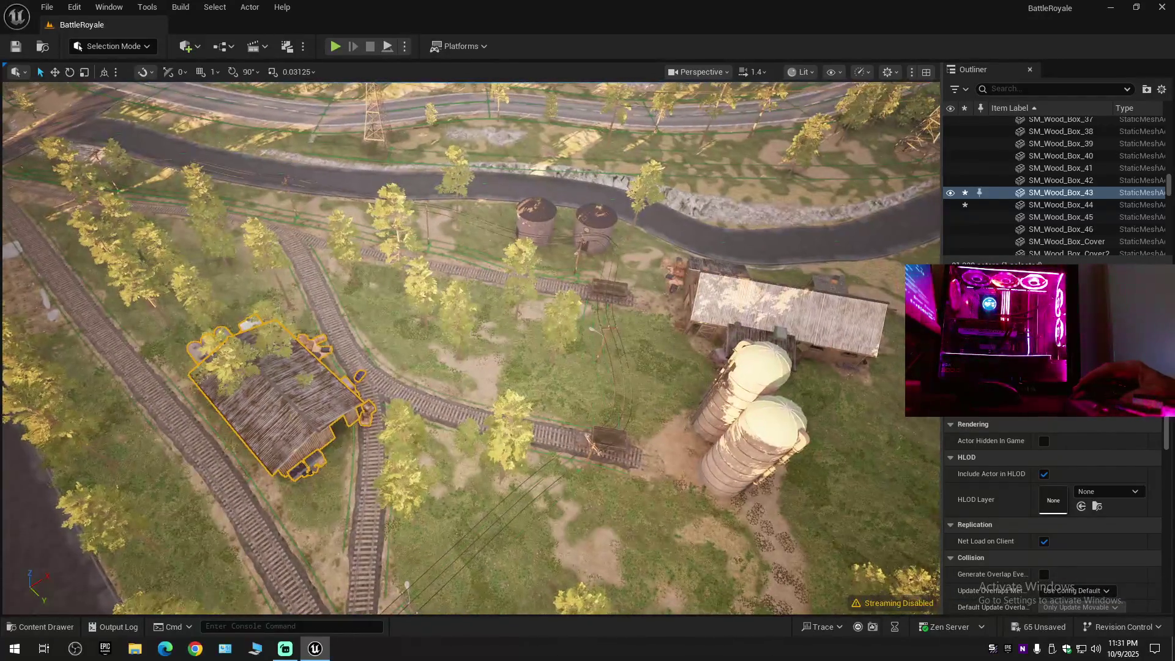
key("Down")
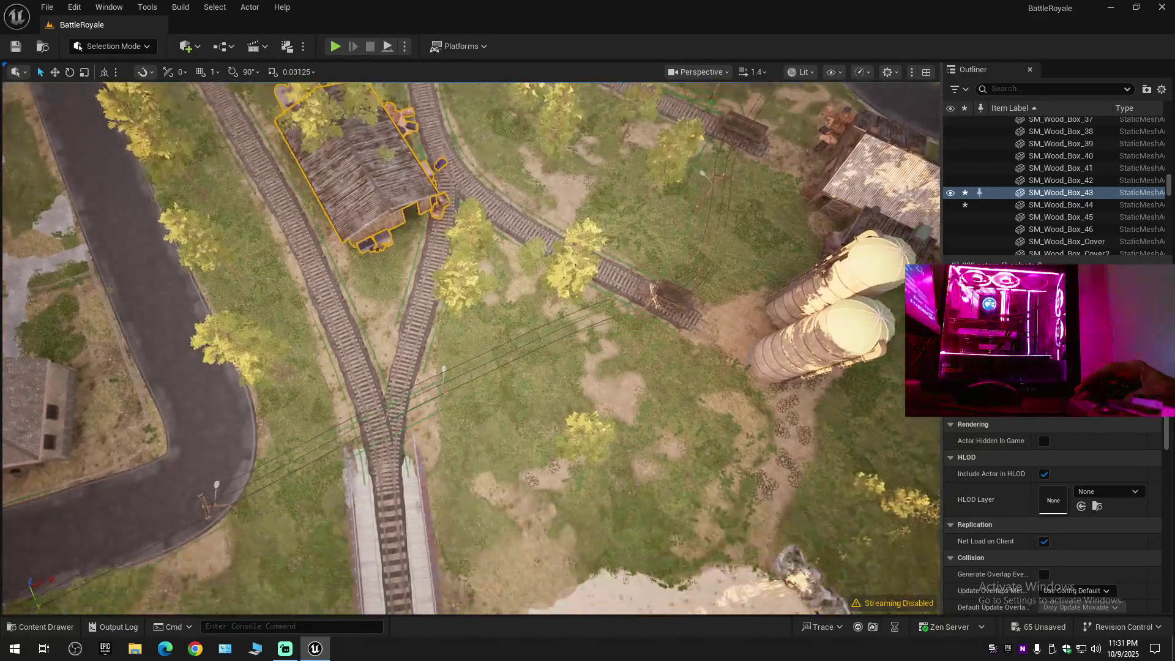
key("Down")
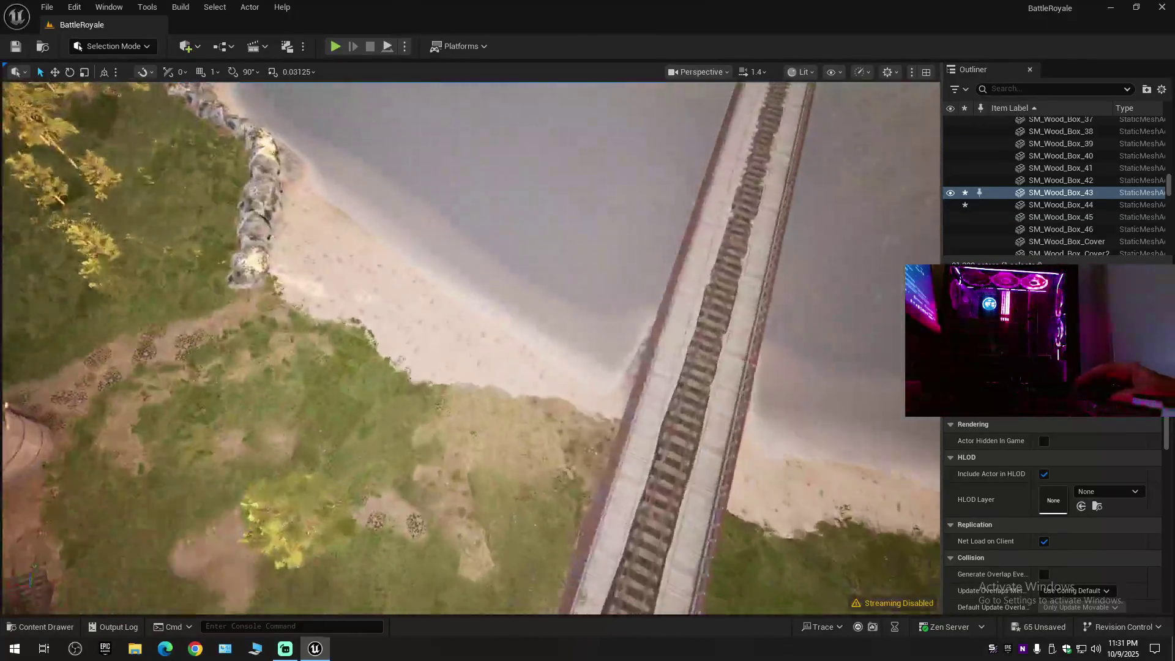
key("Up")
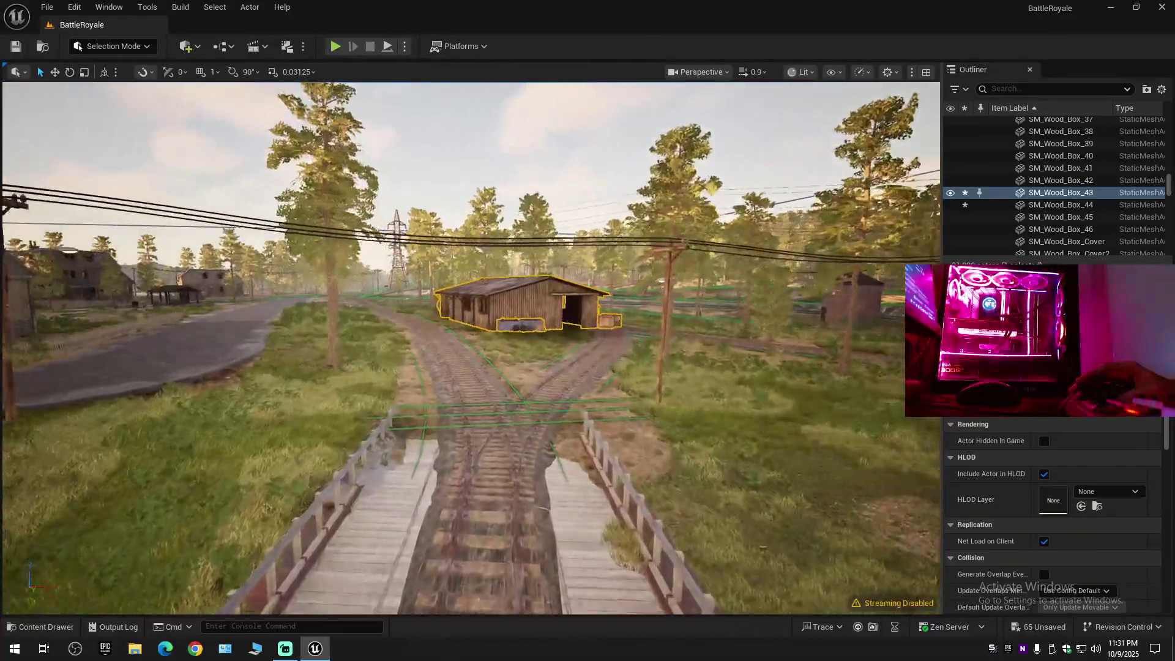
scroll(470, 348, "down", 2)
key("Left")
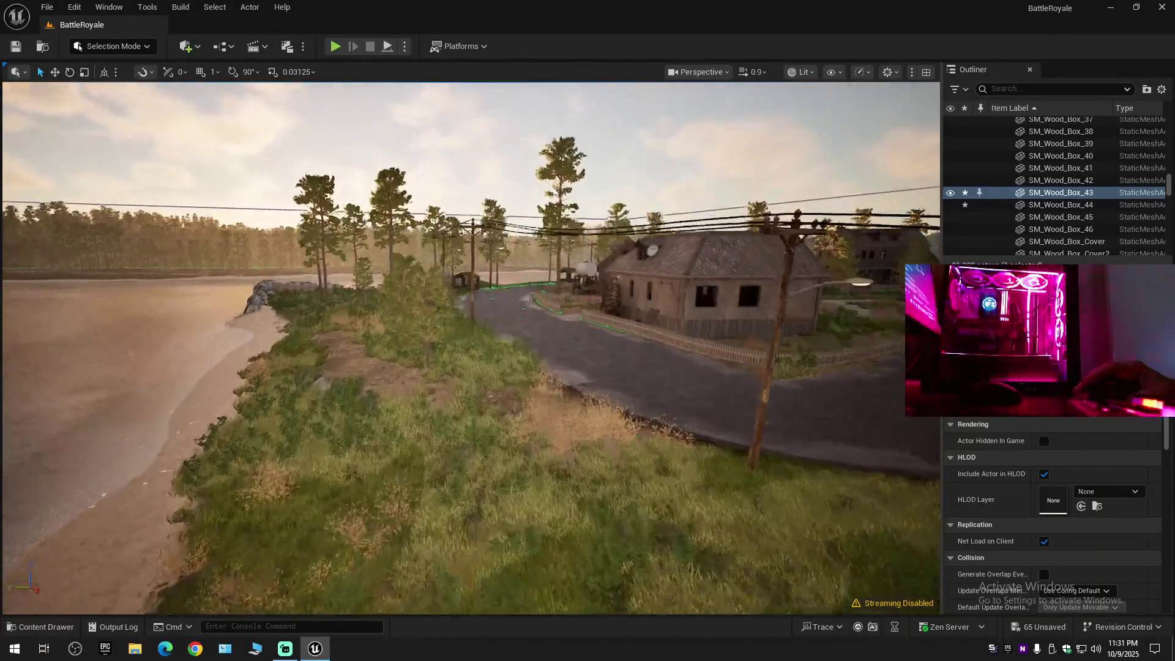
key("Right")
key("Up")
key("Right")
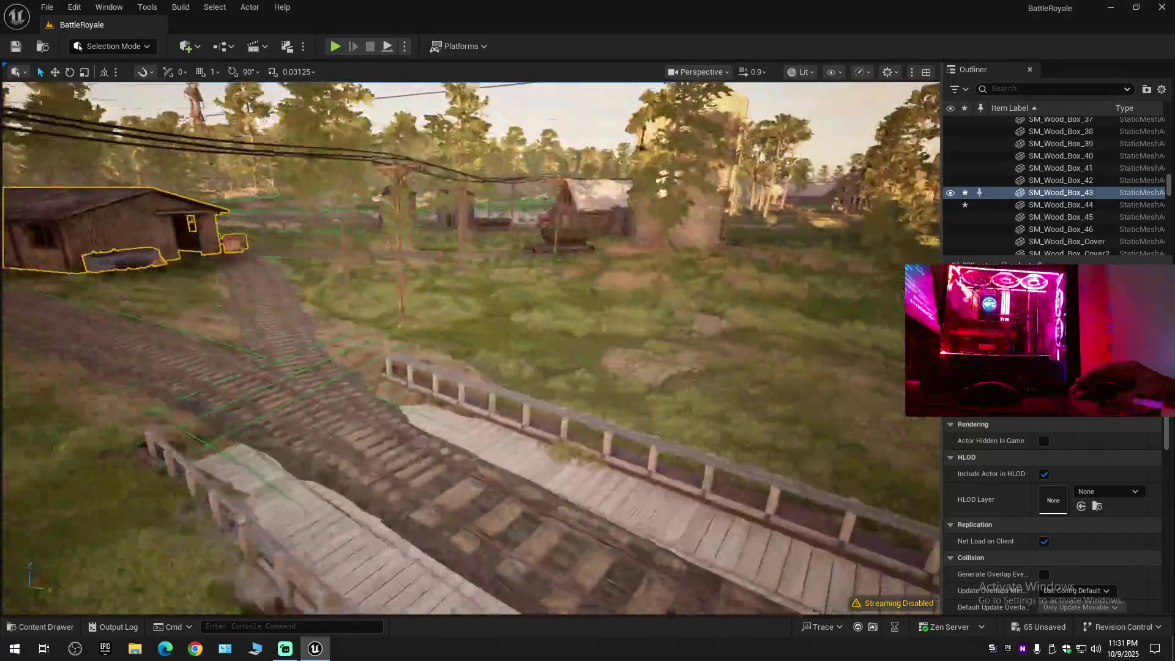
key("Up")
scroll(470, 347, "up", 1)
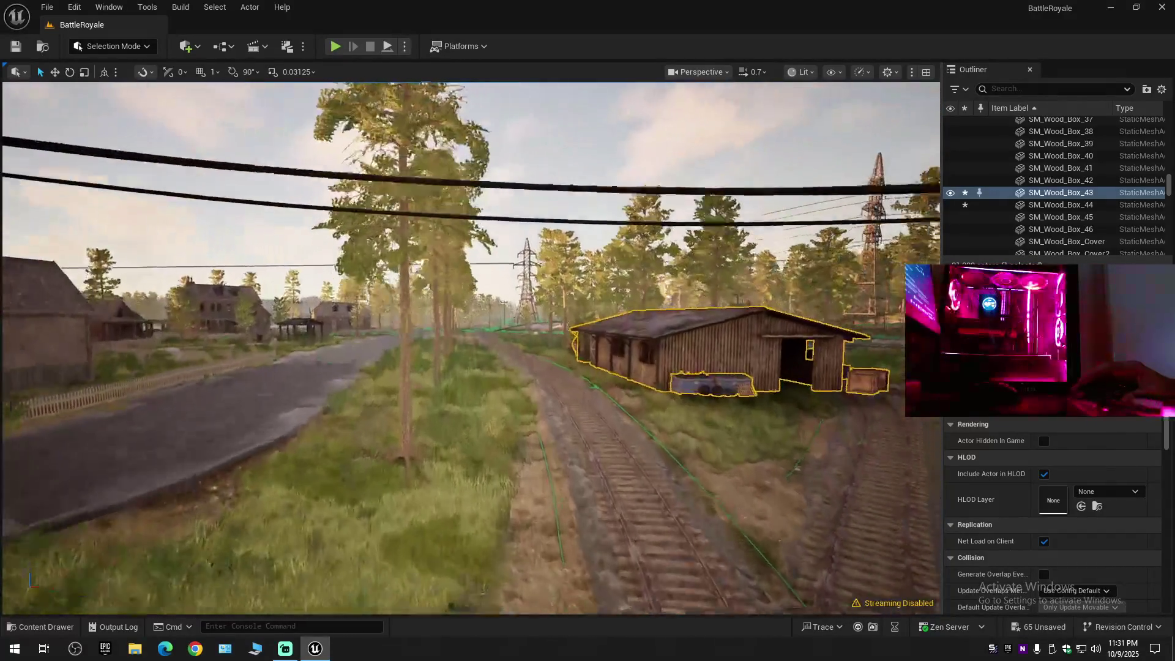
key("Up")
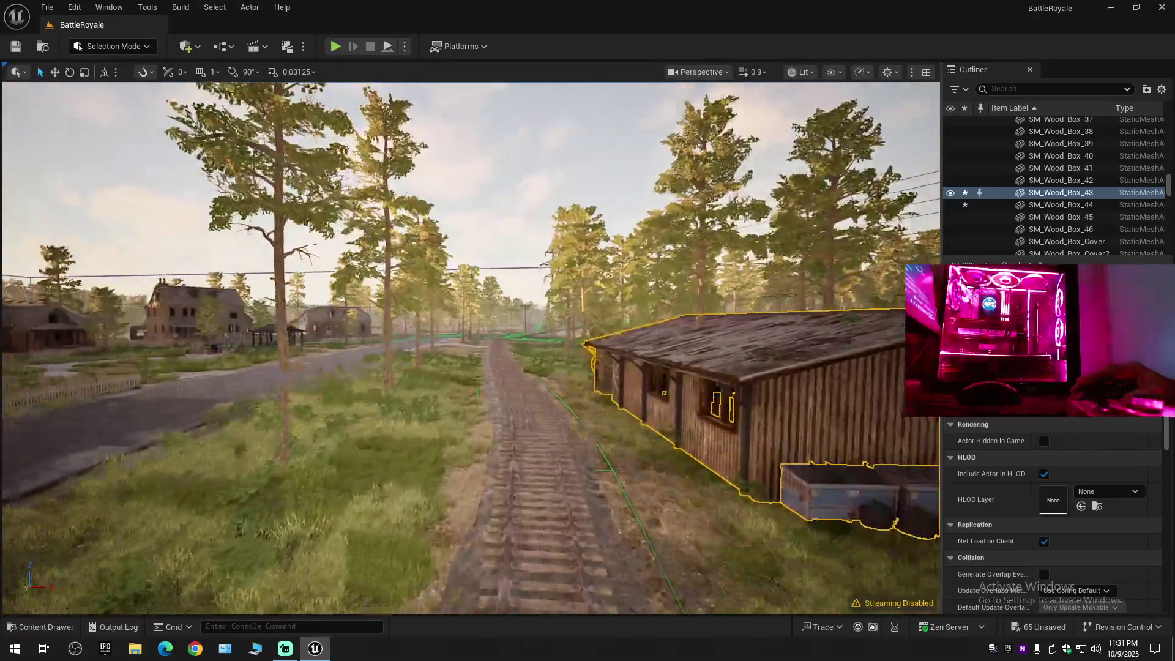
key("Left")
key("Right")
scroll(470, 347, "up", 1)
key("Right")
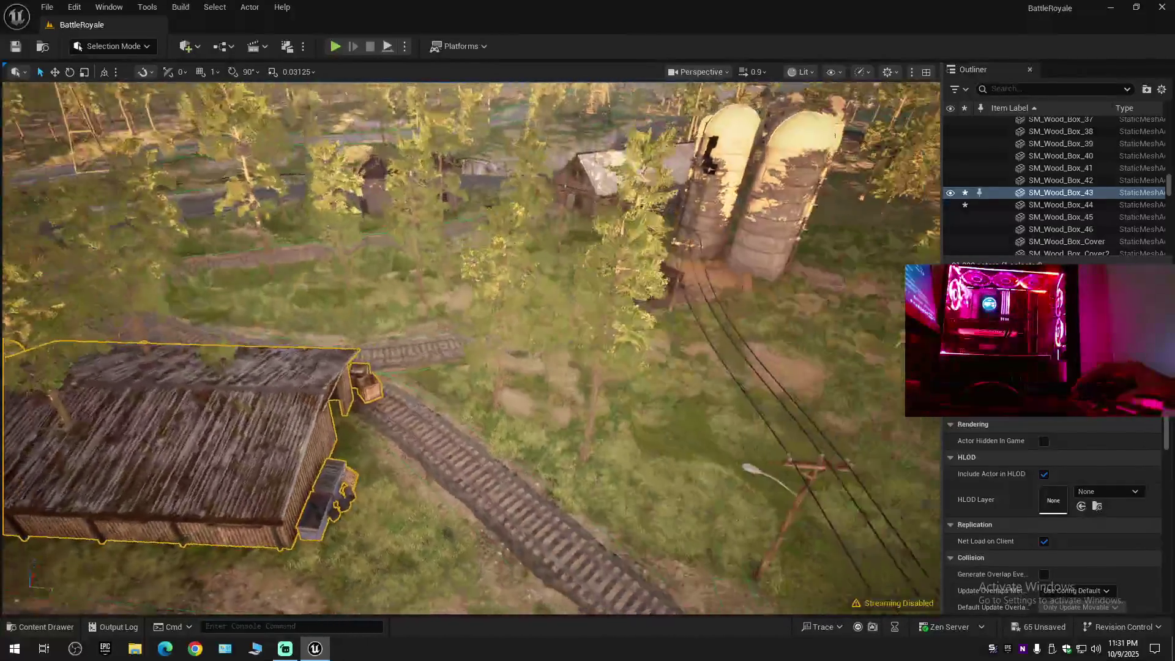
key("Down")
key("Left")
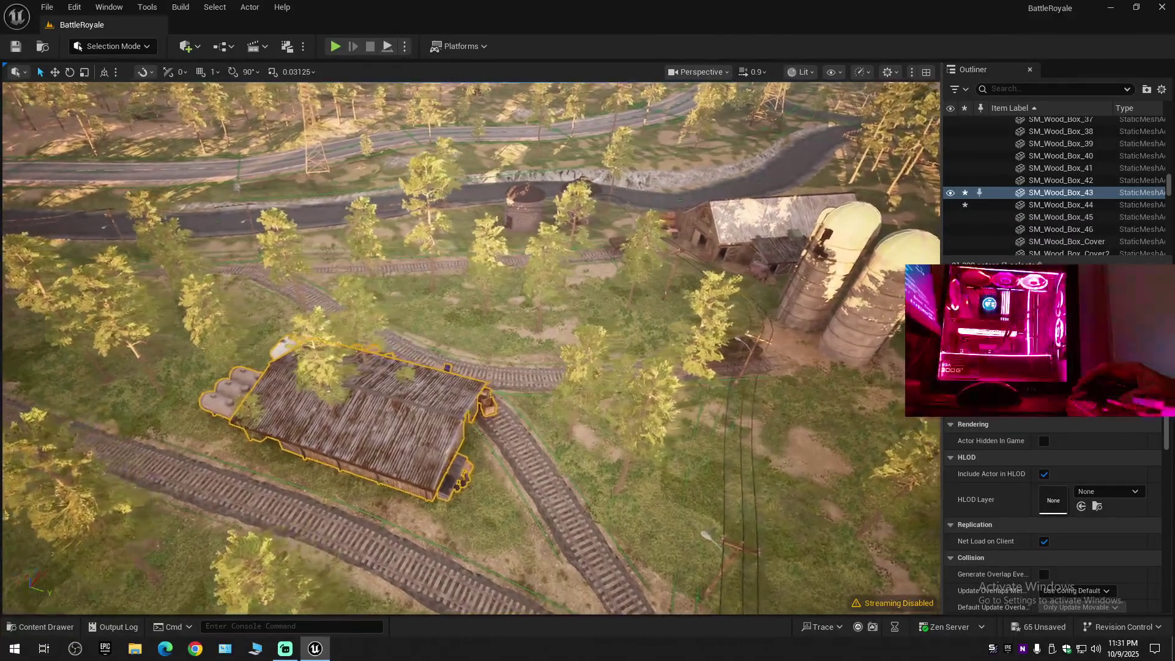
key("Up")
key("Left")
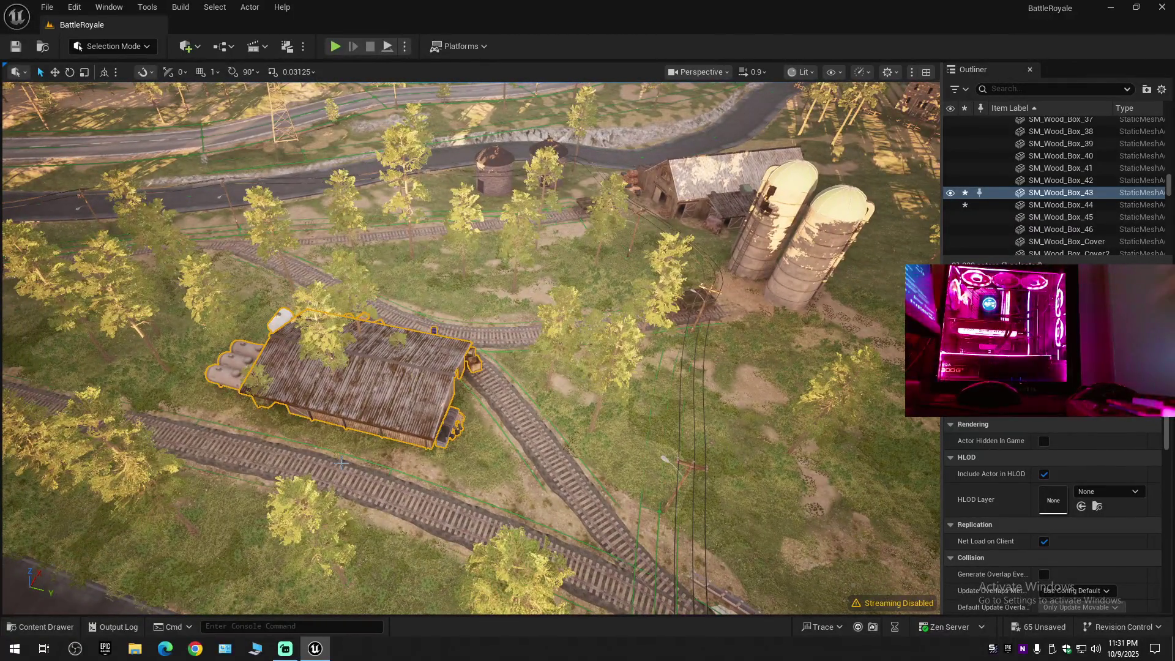
Slide the shed group right along Y to rest between the straight and curving tracks.
key("e")
key("Up")
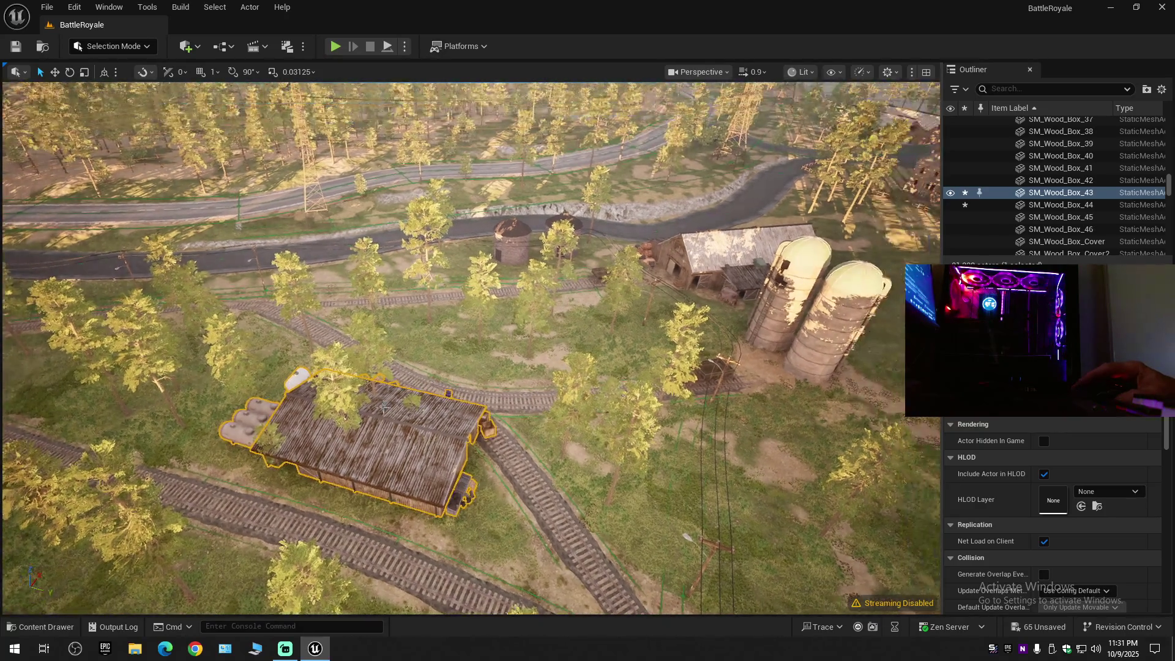
key("w")
key("Left")
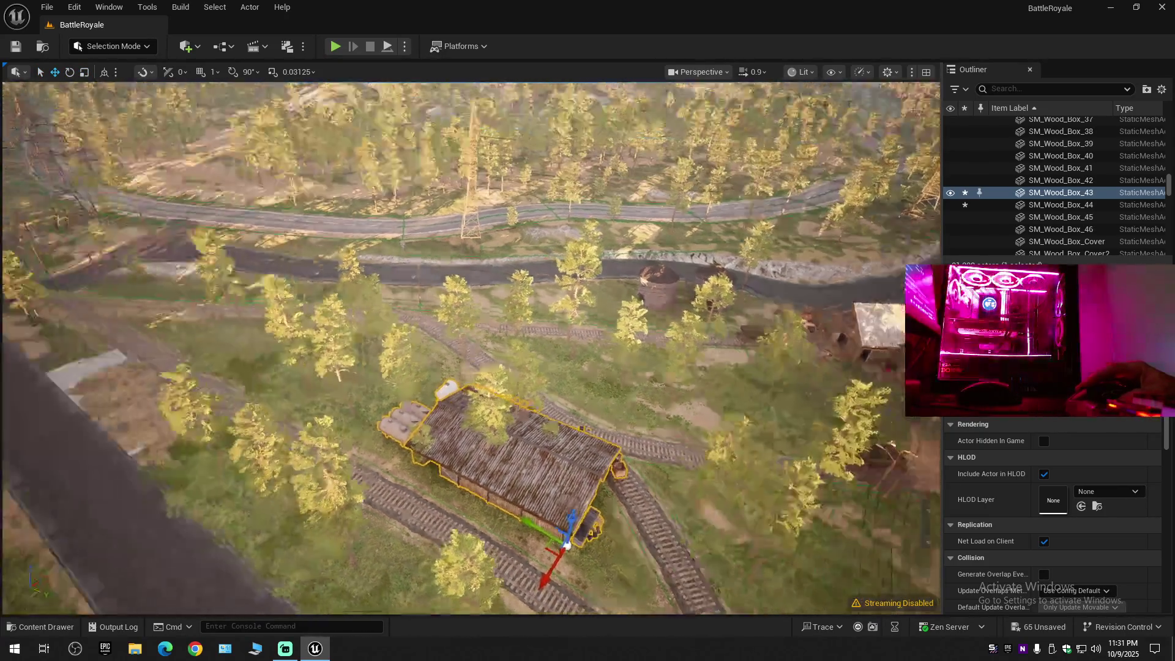
key("Down")
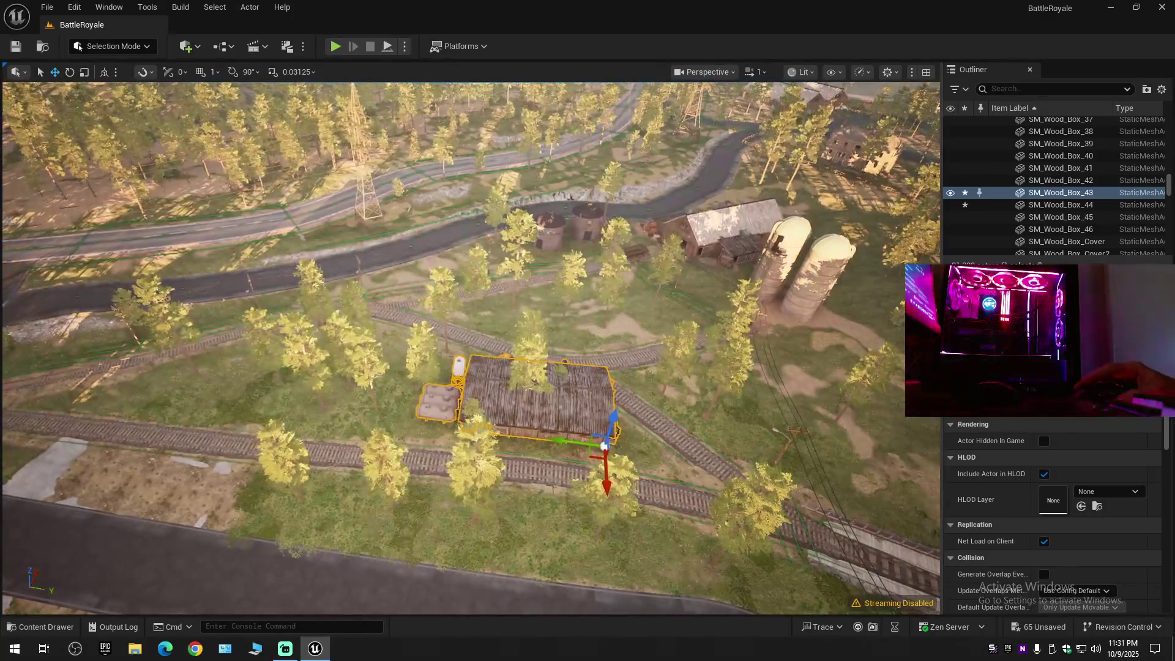
left_click_drag(572, 444, 720, 445)
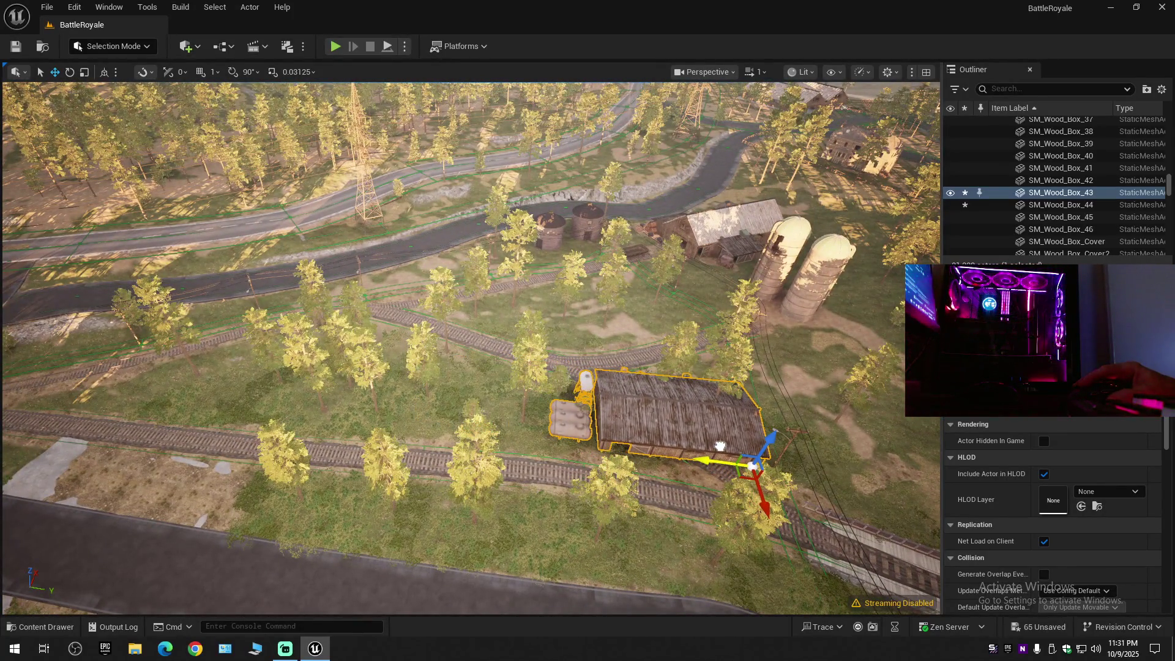
Collapse the Outliner, expand BattleRoyale and toggle the Meshes folder visibility off and on.
left_click(1160, 90)
left_click(1043, 150)
left_click(1018, 149)
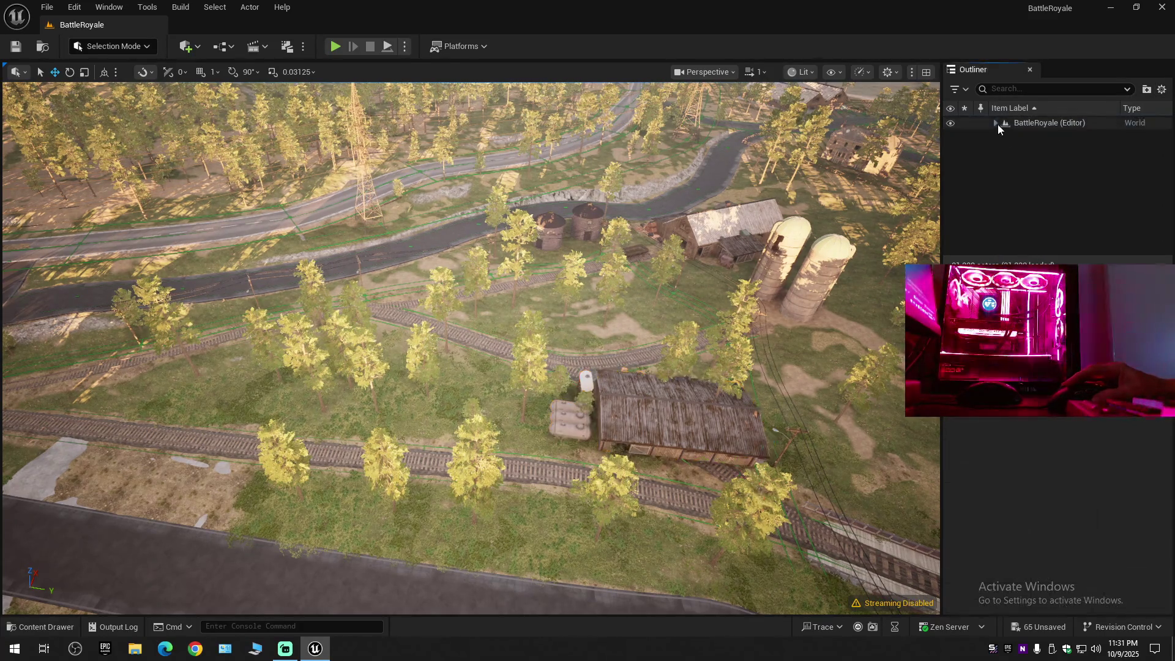
left_click(996, 123)
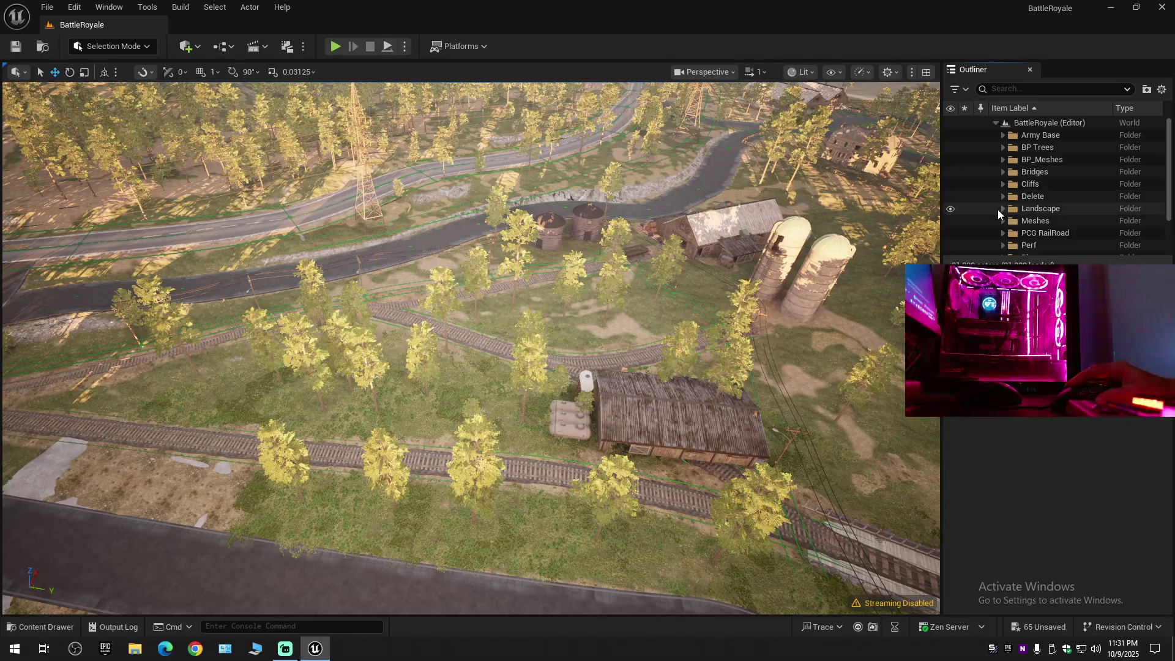
left_click(949, 221)
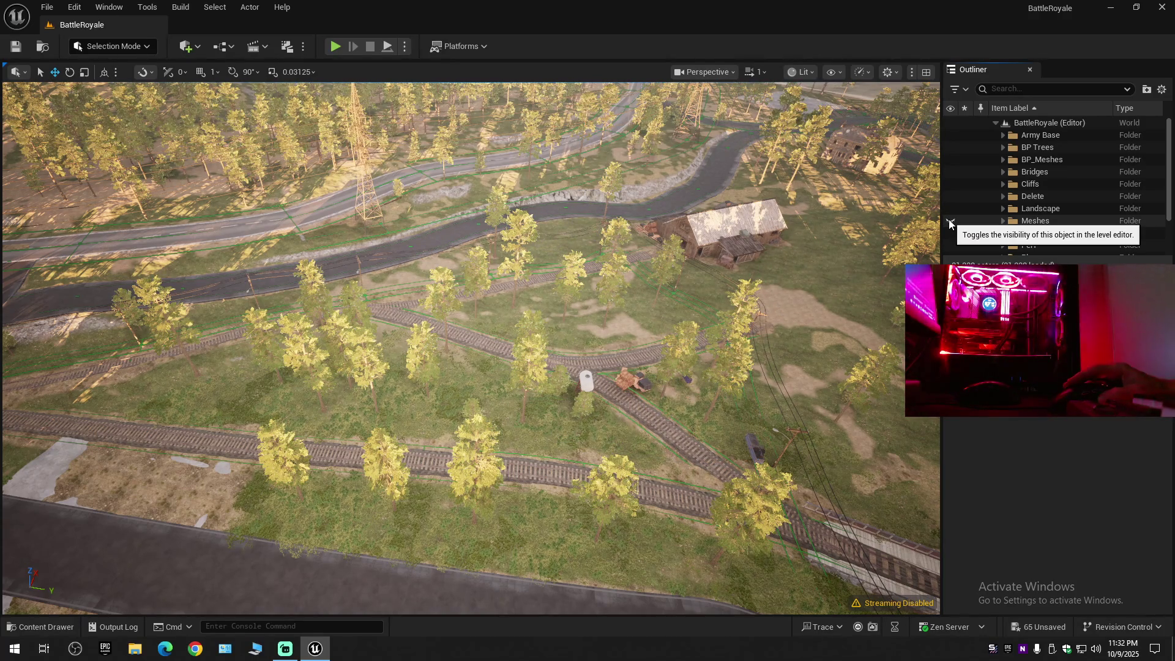
left_click(950, 221)
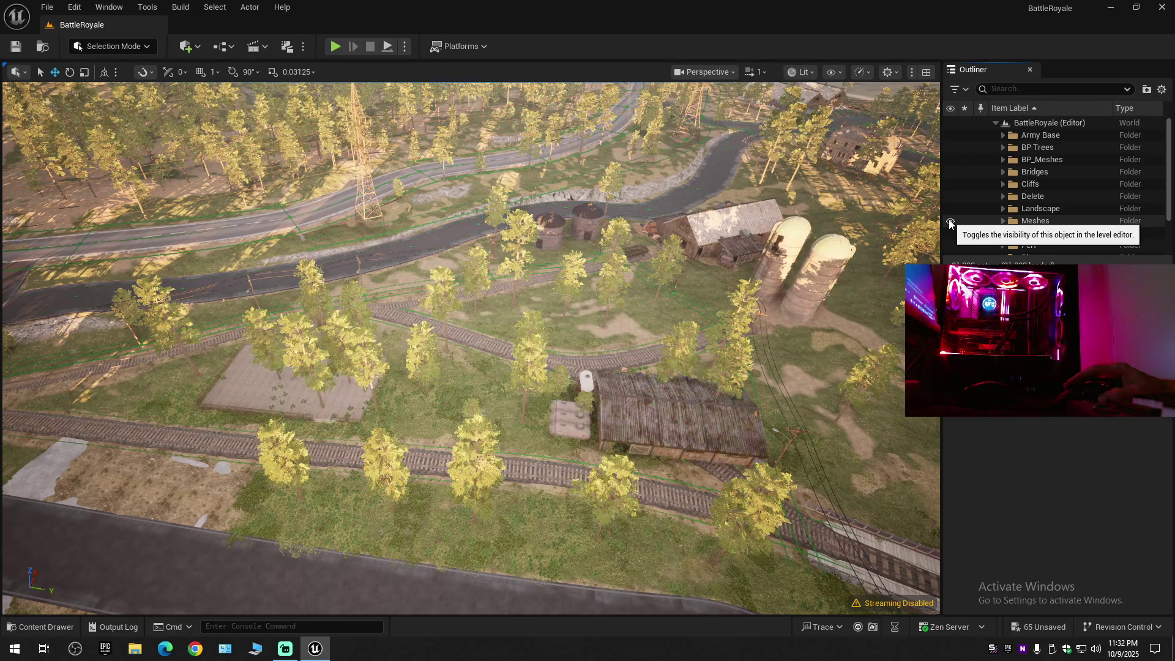
Expand BP_Meshes and unhide BP_Barn_16 on the concrete pad left of the tracks.
left_click(1001, 159)
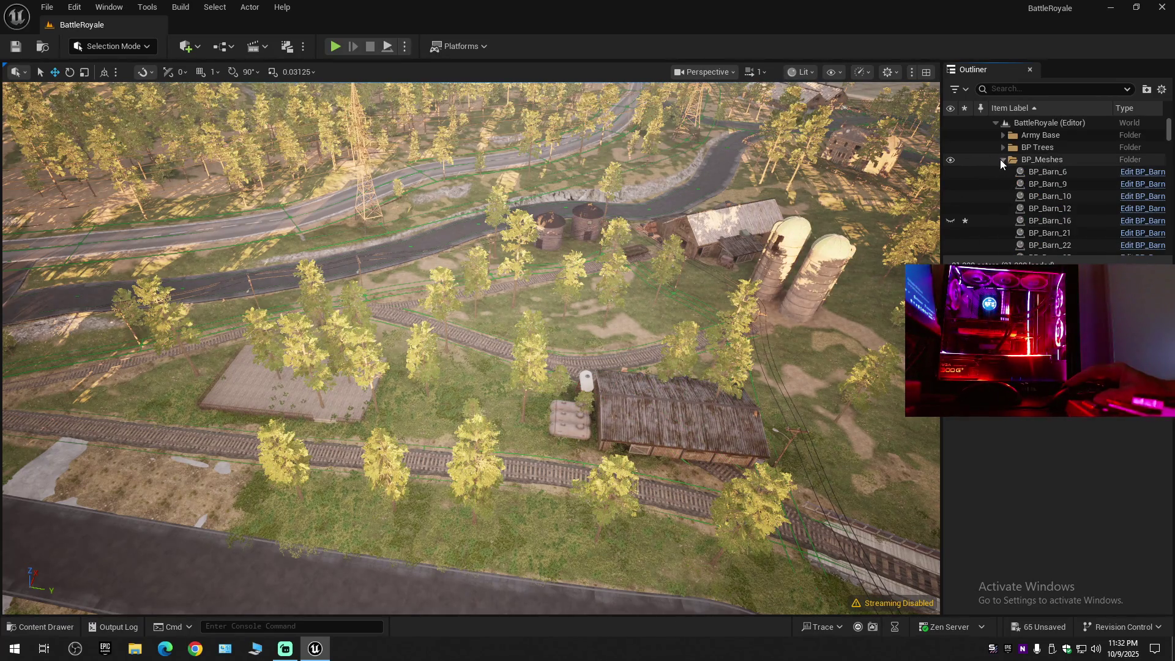
left_click(950, 221)
scroll(1084, 178, "down", 10)
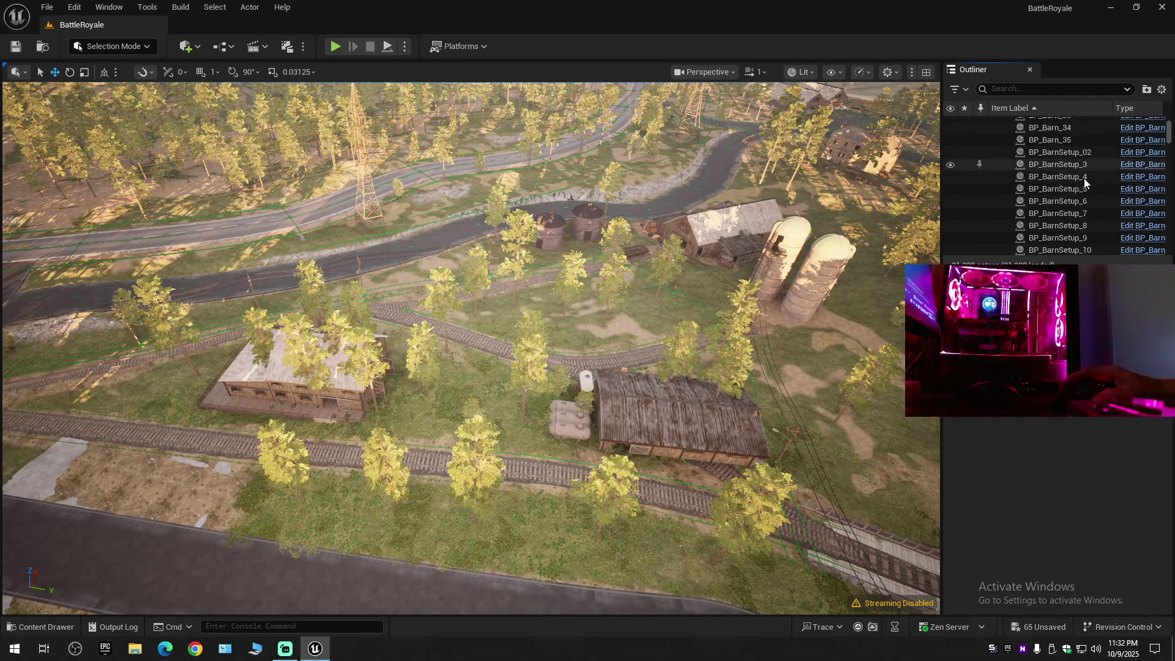
scroll(1081, 184, "up", 10)
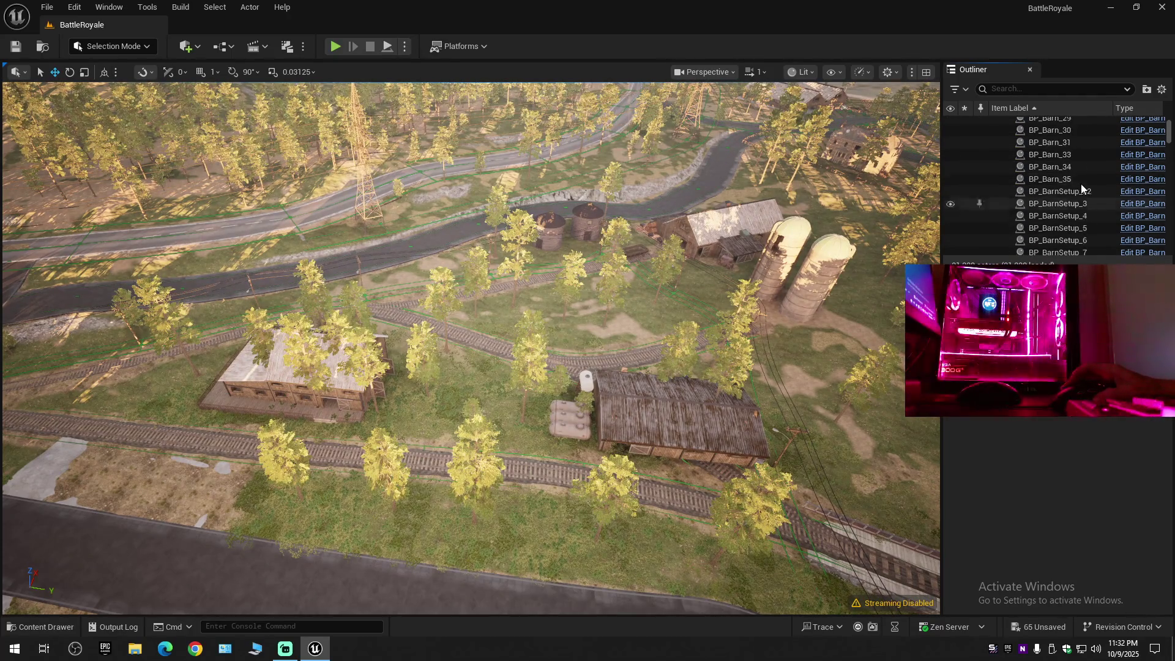
scroll(1081, 184, "down", 15)
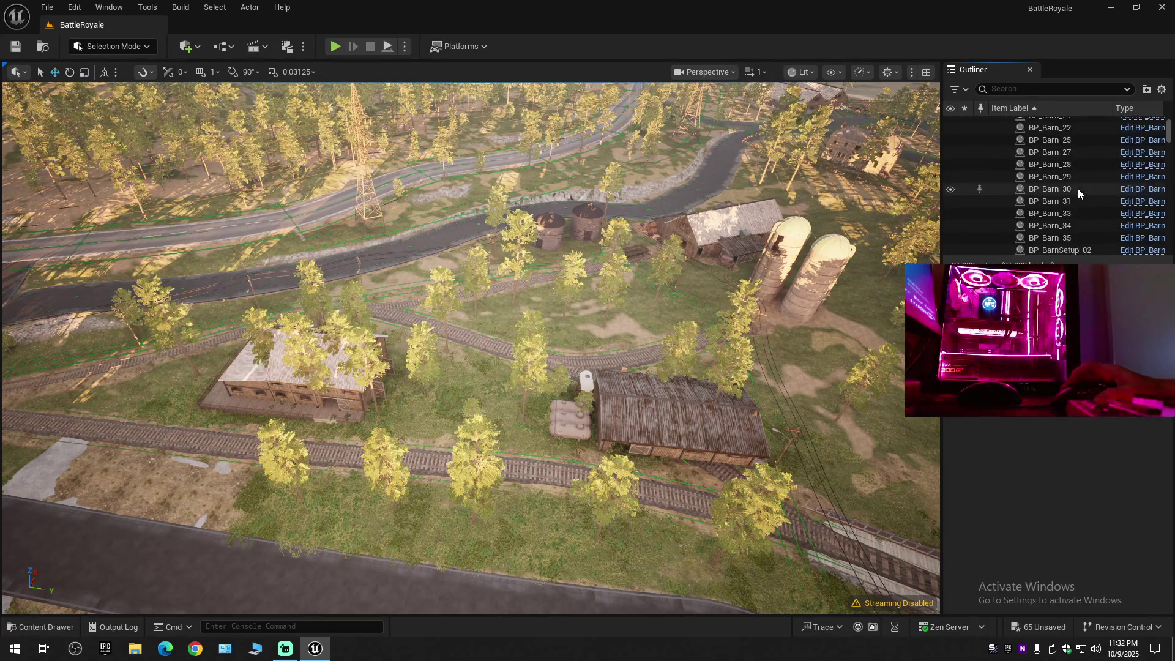
scroll(982, 124, "down", 3)
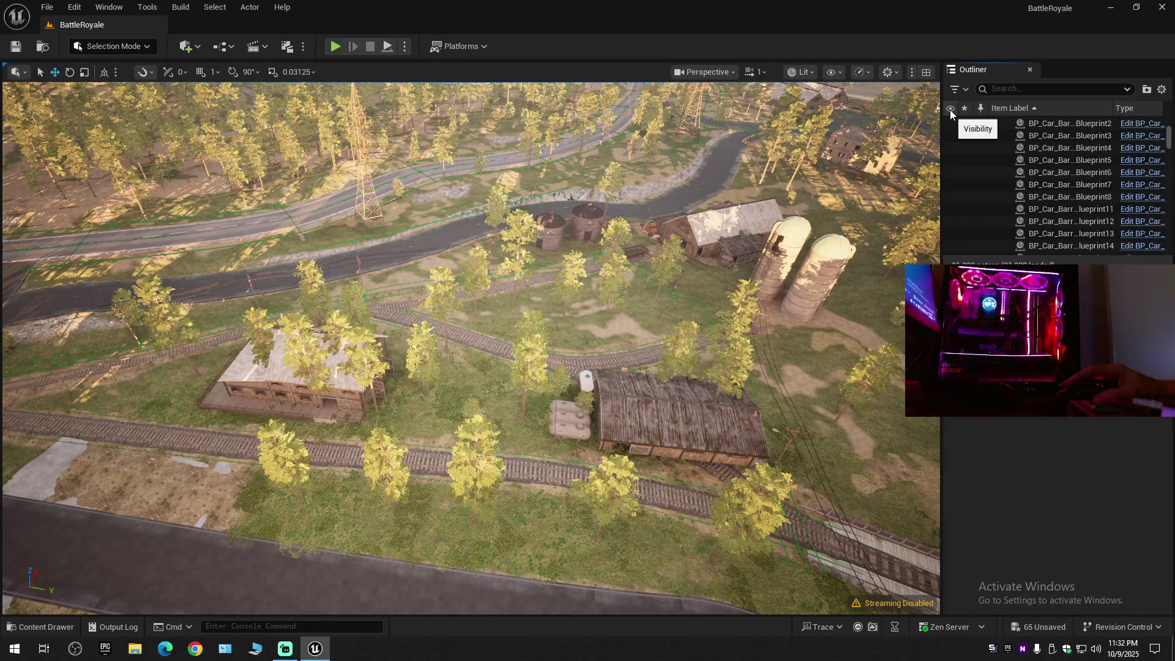
scroll(1069, 214, "down", 4)
scroll(1068, 214, "down", 6)
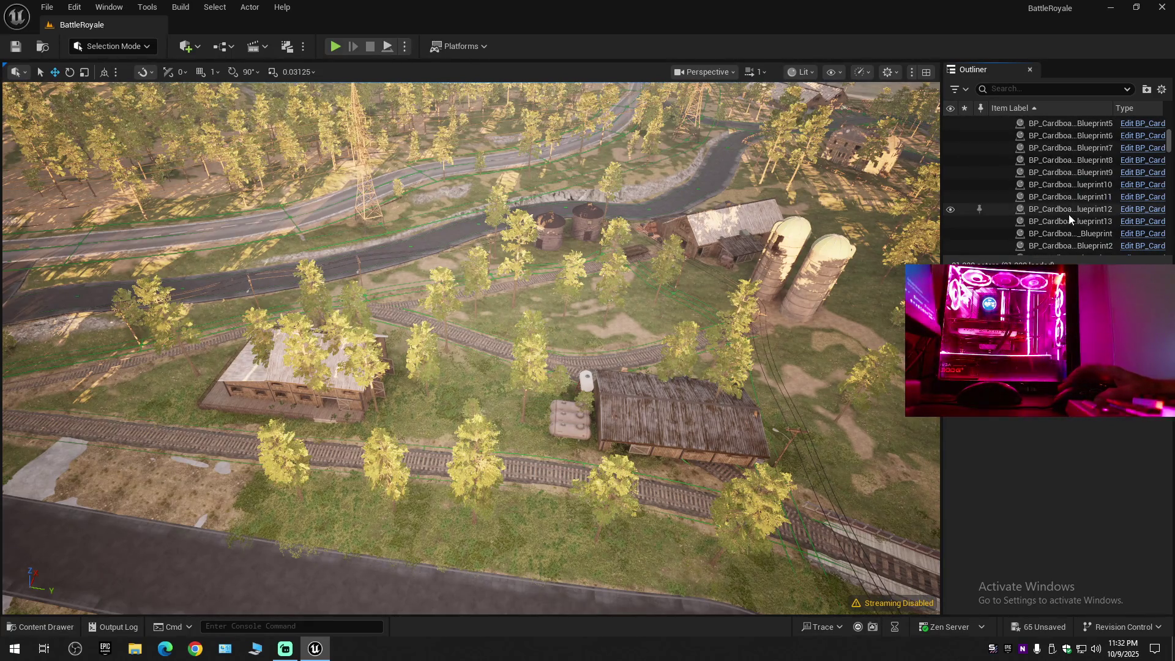
scroll(1067, 211, "up", 1)
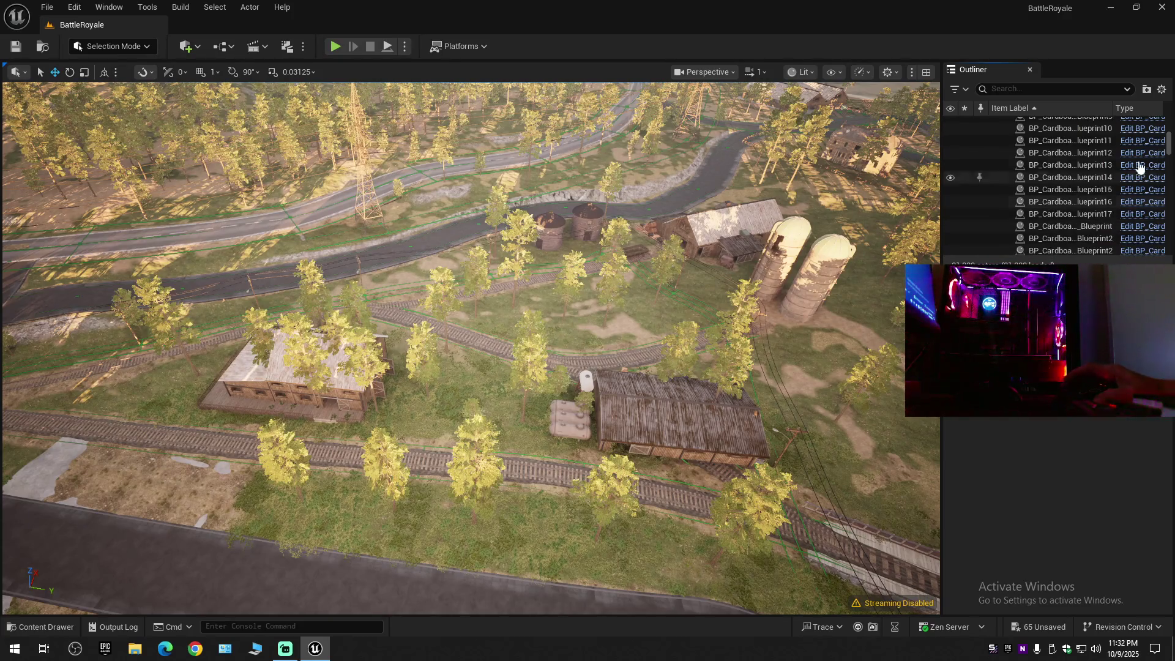
left_click_drag(1169, 143, 1173, 243)
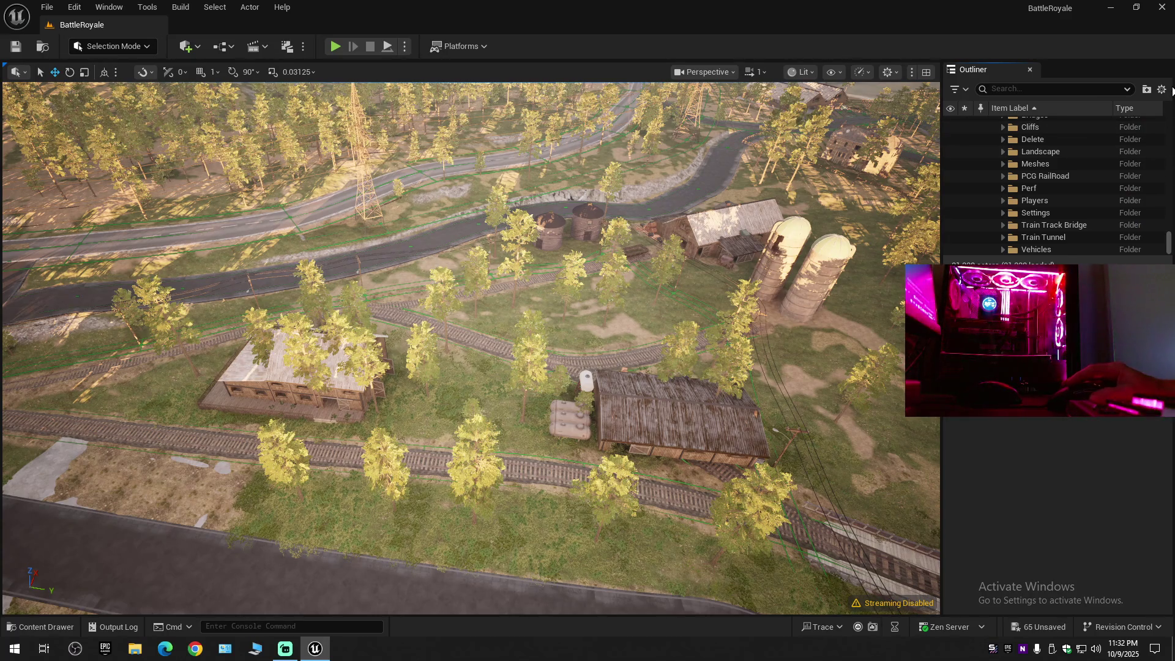
Collapse the Outliner, expand BattleRoyale (Editor) and switch off the BP_Meshes folder's visibility.
left_click(1161, 89)
left_click(1072, 153)
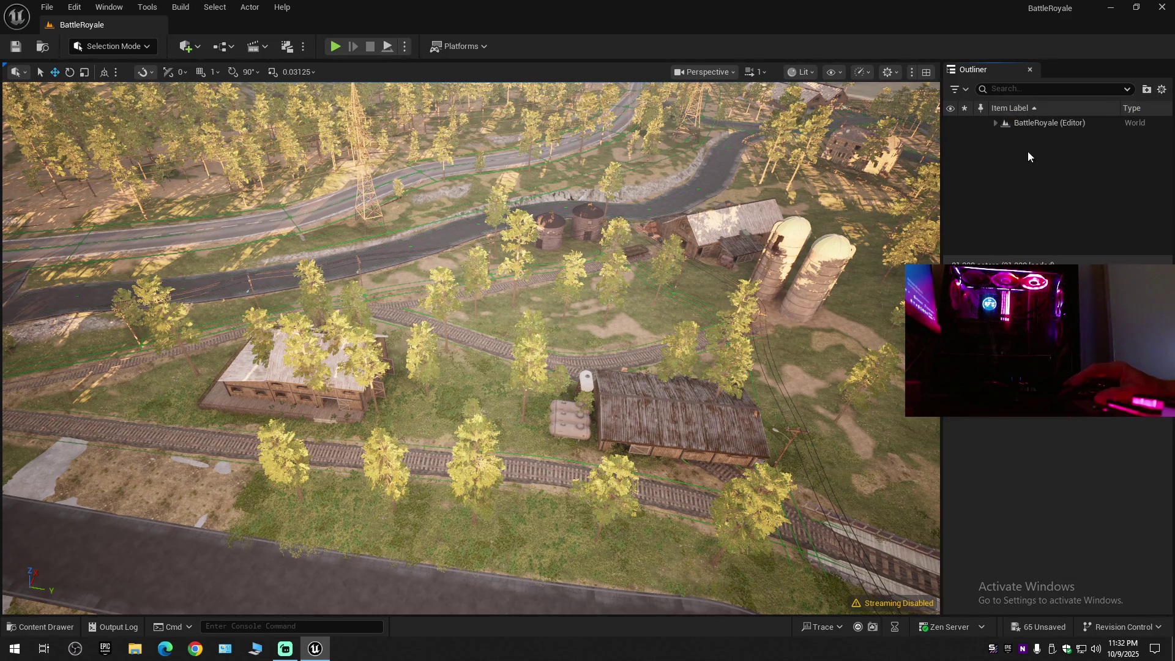
left_click(996, 123)
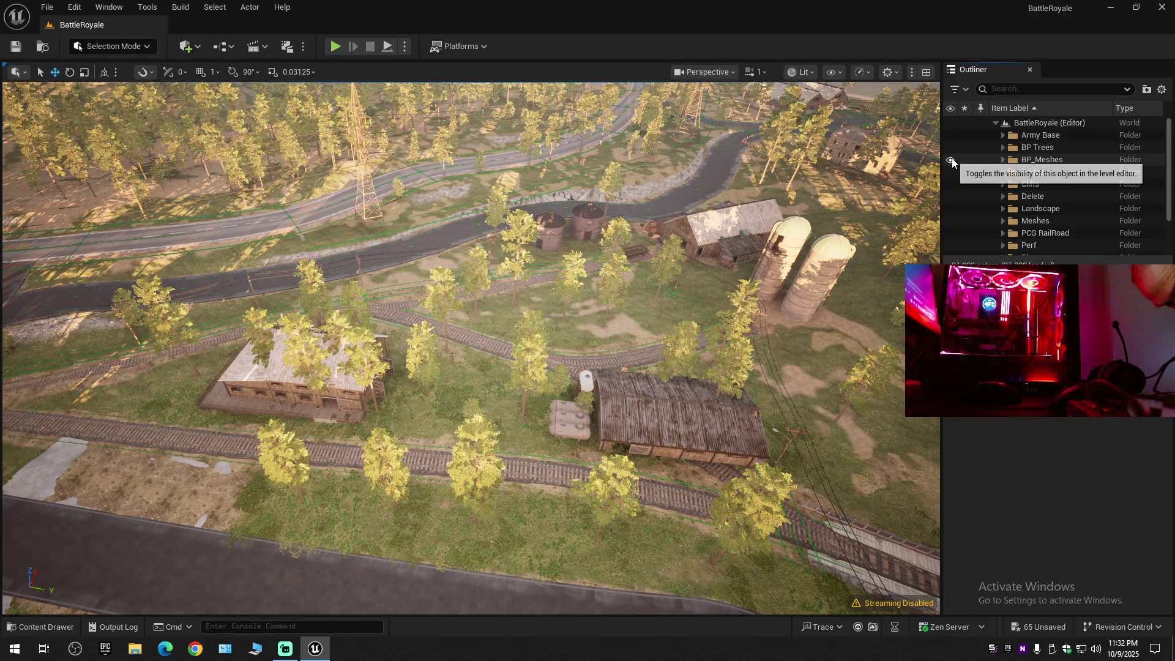
left_click(950, 160)
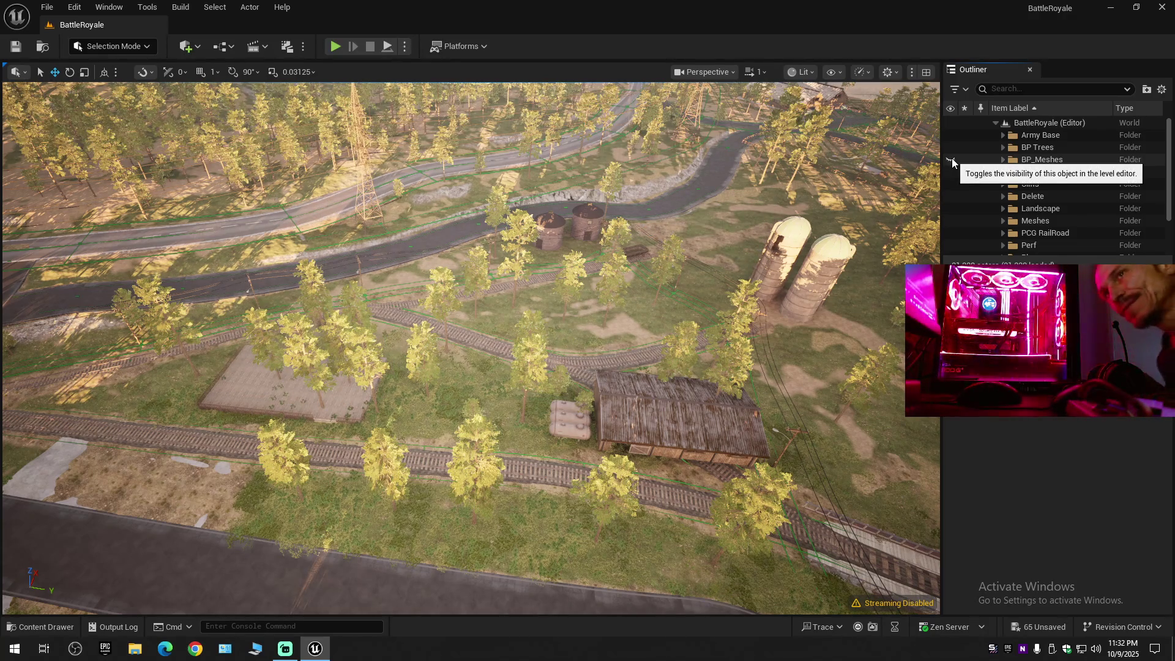